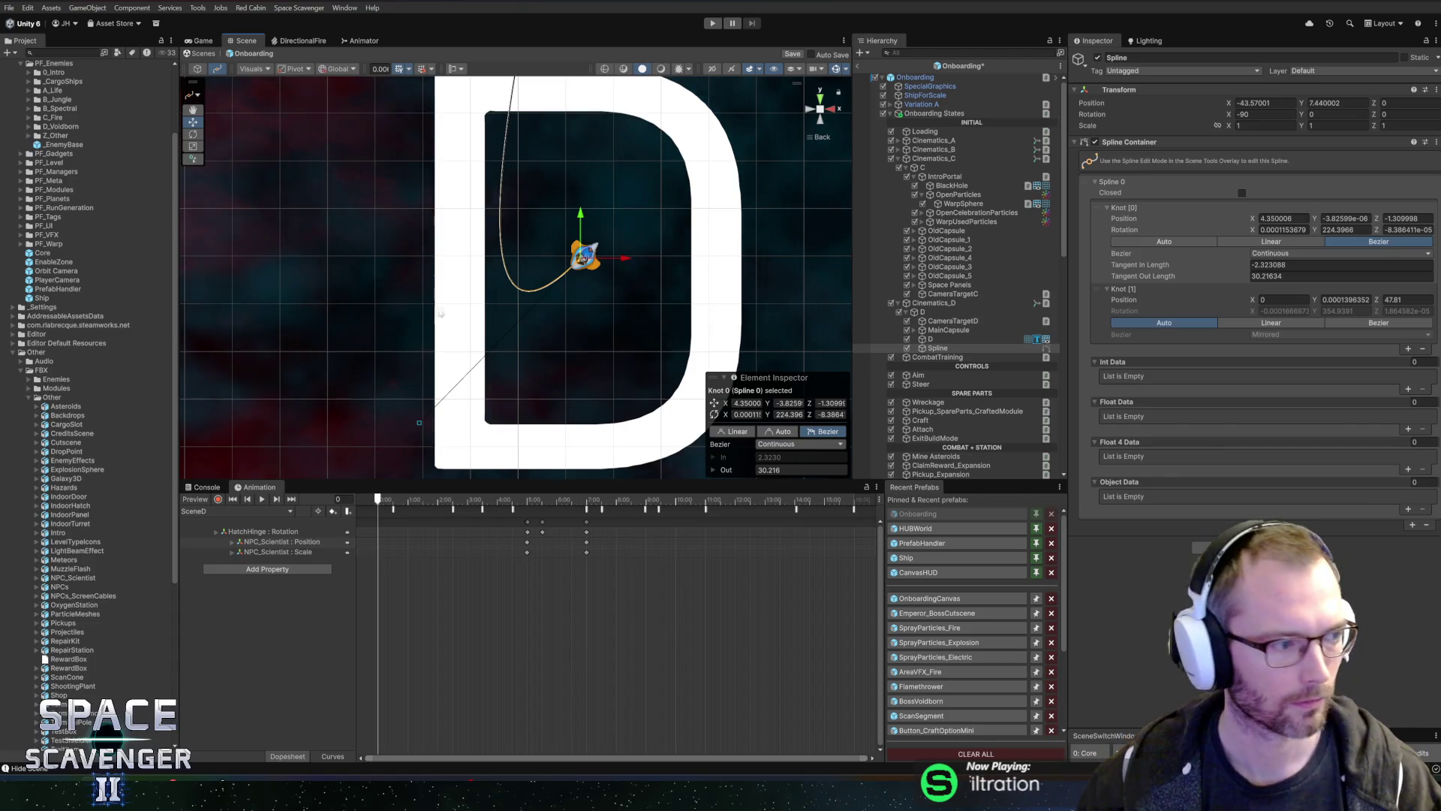
Step: Switch the top knot of the D flight spline to Bezier tangents
{"action": "mouse_move", "coordinate": [525, 150]}
{"action": "left_mouse_down"}
{"action": "mouse_move", "coordinate": [558, 136]}
{"action": "mouse_move", "coordinate": [531, 183]}
{"action": "mouse_move", "coordinate": [540, 144]}
{"action": "mouse_move", "coordinate": [524, 168]}
{"action": "mouse_move", "coordinate": [513, 71]}
{"action": "left_mouse_up"}
{"action": "left_click", "coordinate": [518, 160]}
{"action": "left_click", "coordinate": [823, 431]}
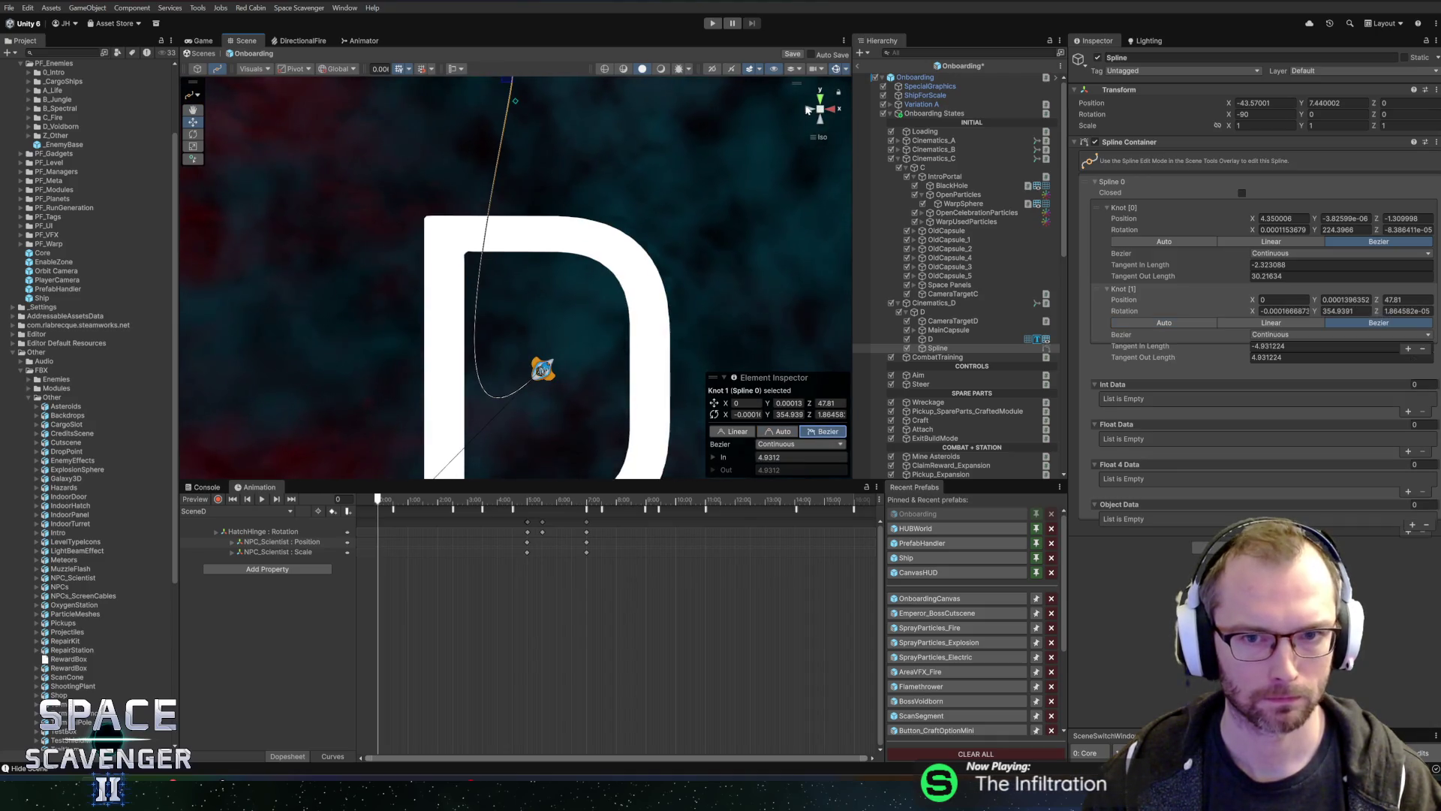
Step: From the Back view, extend the top knot's Tangent In to a length of -24.84065
{"action": "left_click", "coordinate": [807, 110]}
{"action": "mouse_move", "coordinate": [511, 203]}
{"action": "left_mouse_down"}
{"action": "mouse_move", "coordinate": [495, 293]}
{"action": "mouse_move", "coordinate": [521, 322]}
{"action": "mouse_move", "coordinate": [511, 331]}
{"action": "left_mouse_up"}
{"action": "scroll", "coordinate": [466, 248], "scroll_direction": "down", "scroll_amount": 3}
{"action": "scroll", "coordinate": [428, 225], "scroll_direction": "up", "scroll_amount": 3}
{"action": "mouse_move", "coordinate": [416, 211]}
{"action": "left_mouse_down"}
{"action": "mouse_move", "coordinate": [707, 214]}
{"action": "mouse_move", "coordinate": [451, 218]}
{"action": "left_mouse_up"}
{"action": "scroll", "coordinate": [548, 290], "scroll_direction": "up", "scroll_amount": 5}
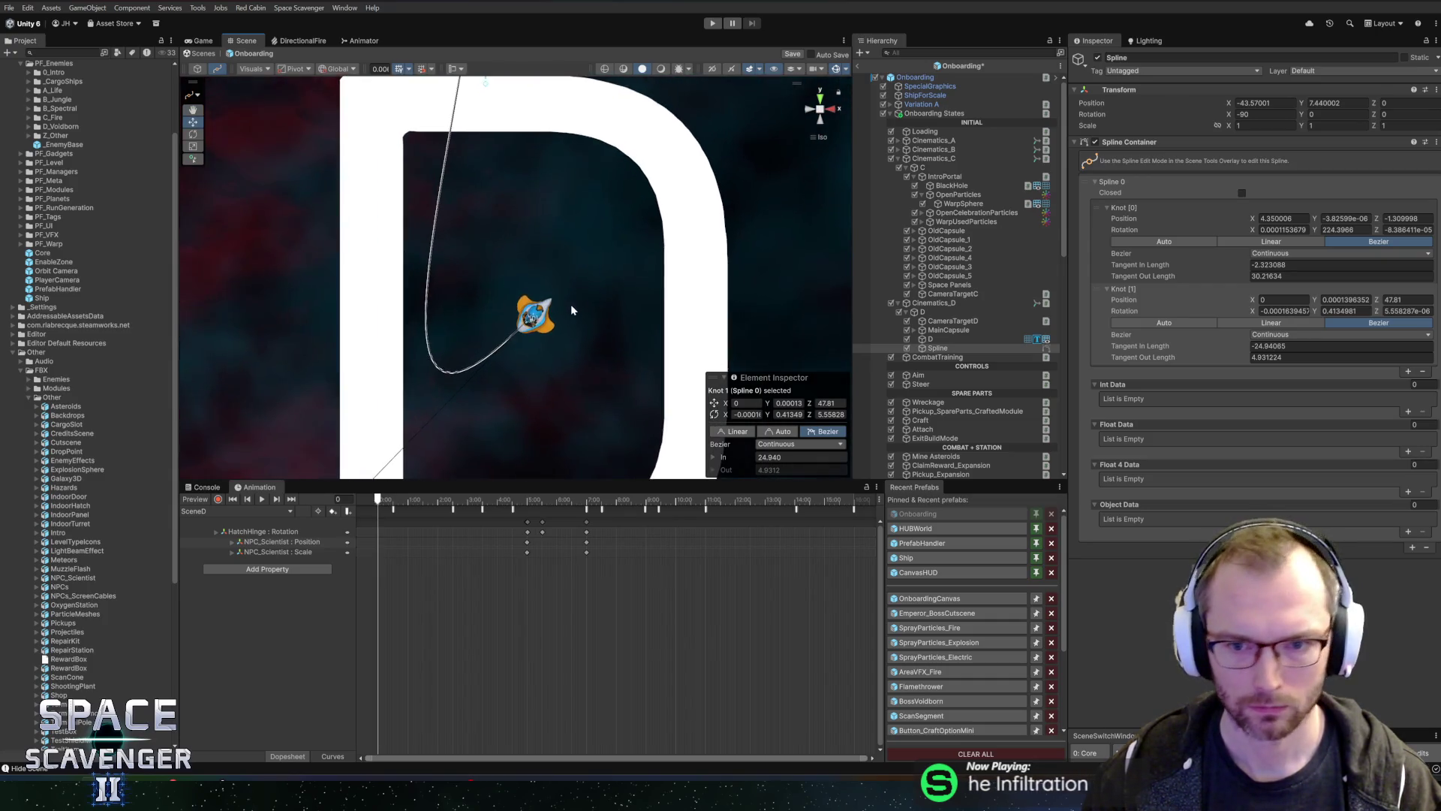
{"action": "scroll", "coordinate": [593, 315], "scroll_direction": "up", "scroll_amount": 2}
{"action": "left_click", "coordinate": [954, 331]}
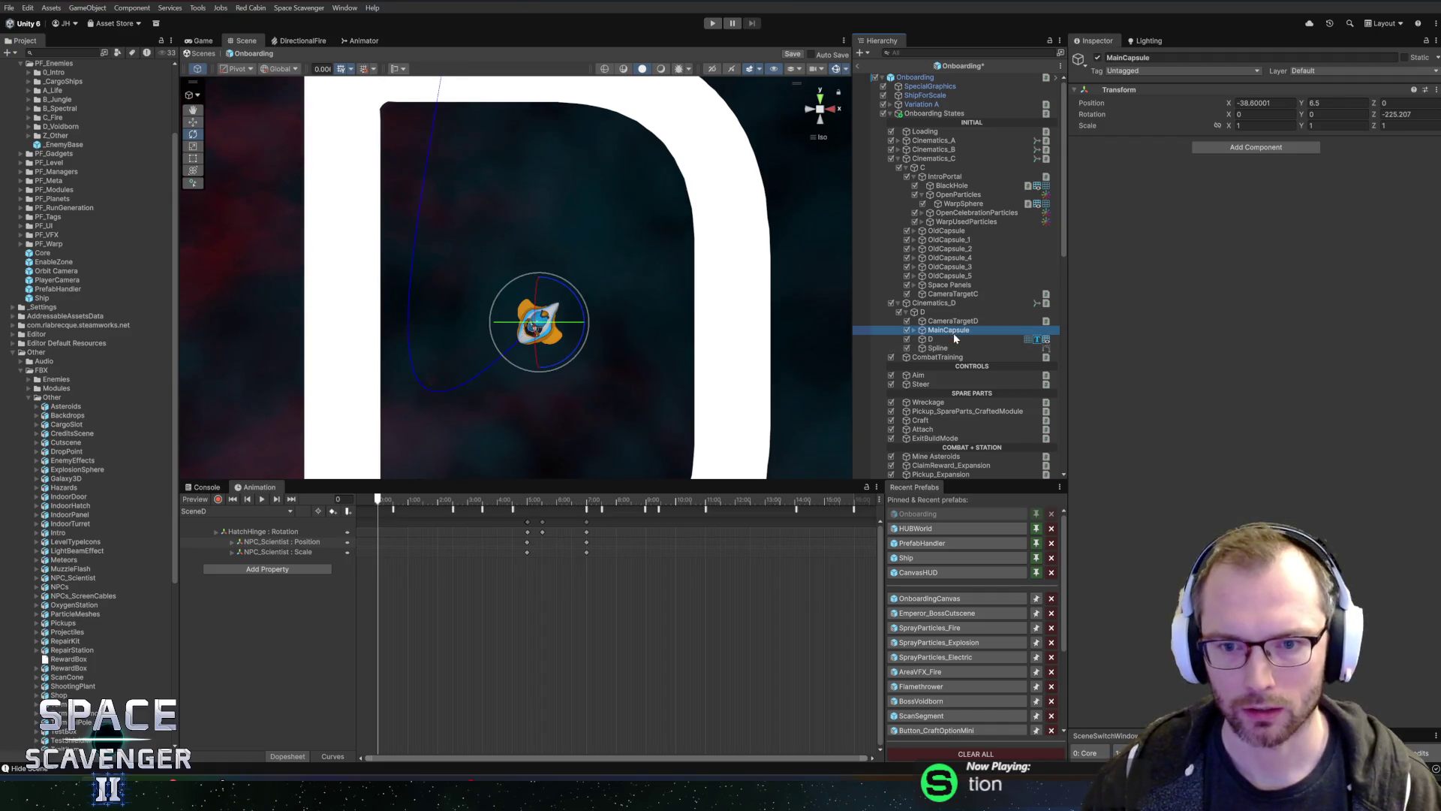
Step: Add Follow Spline to MainCapsule with Spline as its Path and Time To End 3
{"action": "left_click", "coordinate": [1198, 167]}
{"action": "left_click", "coordinate": [1225, 149]}
{"action": "type", "text": "follow"}
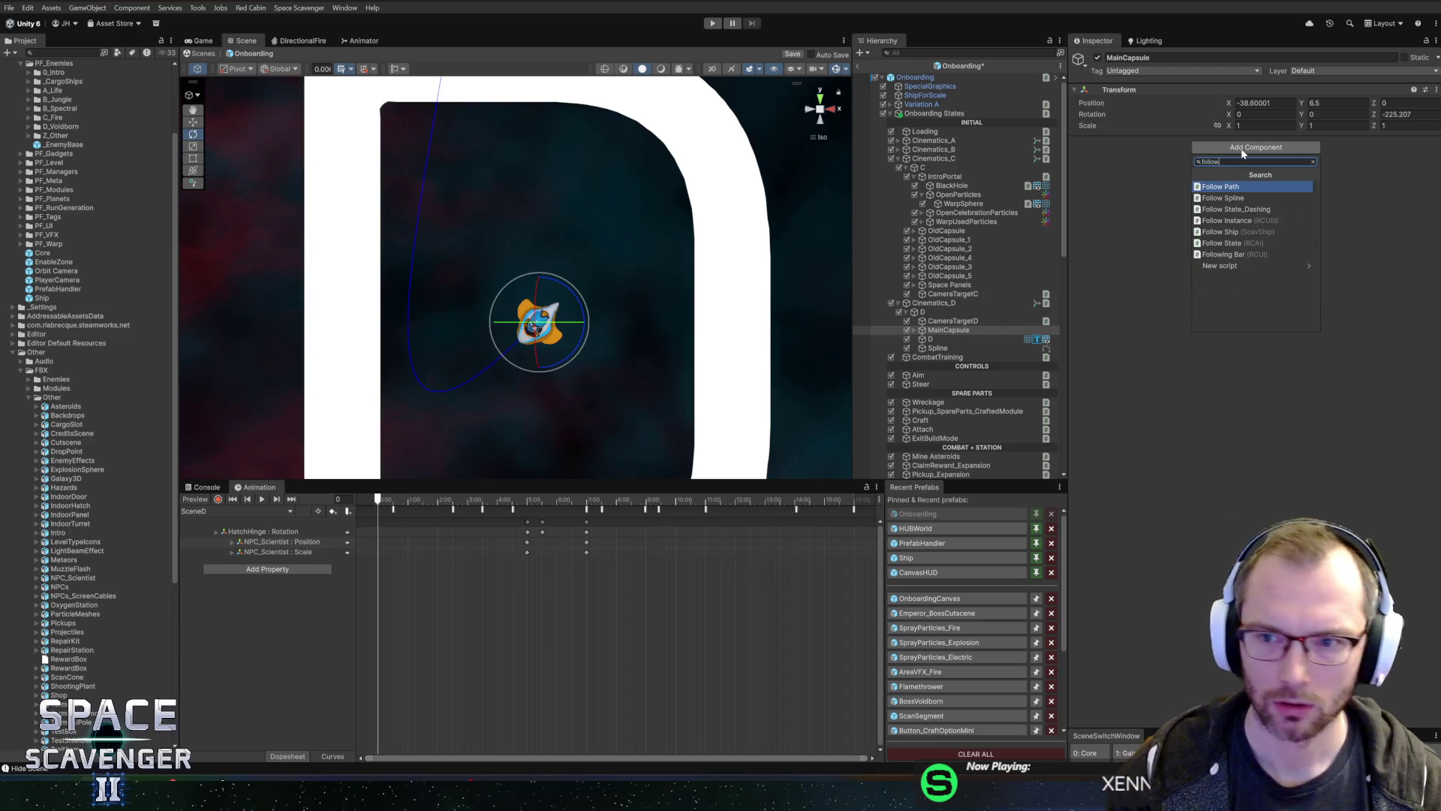
{"action": "type", "text": "s"}
{"action": "key", "text": "Return"}
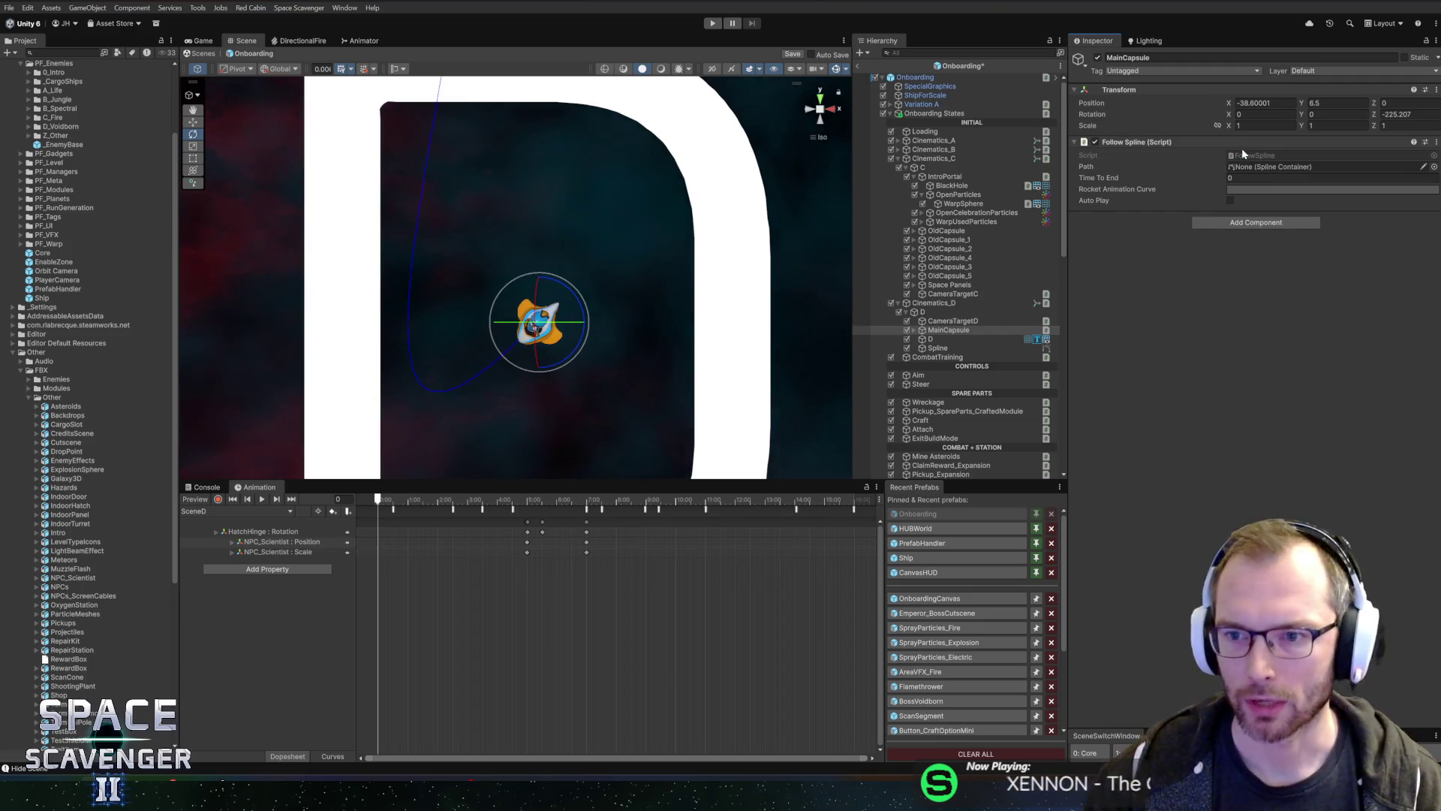
{"action": "mouse_move", "coordinate": [939, 349]}
{"action": "left_mouse_down"}
{"action": "mouse_move", "coordinate": [1252, 194]}
{"action": "mouse_move", "coordinate": [1250, 168]}
{"action": "left_mouse_up"}
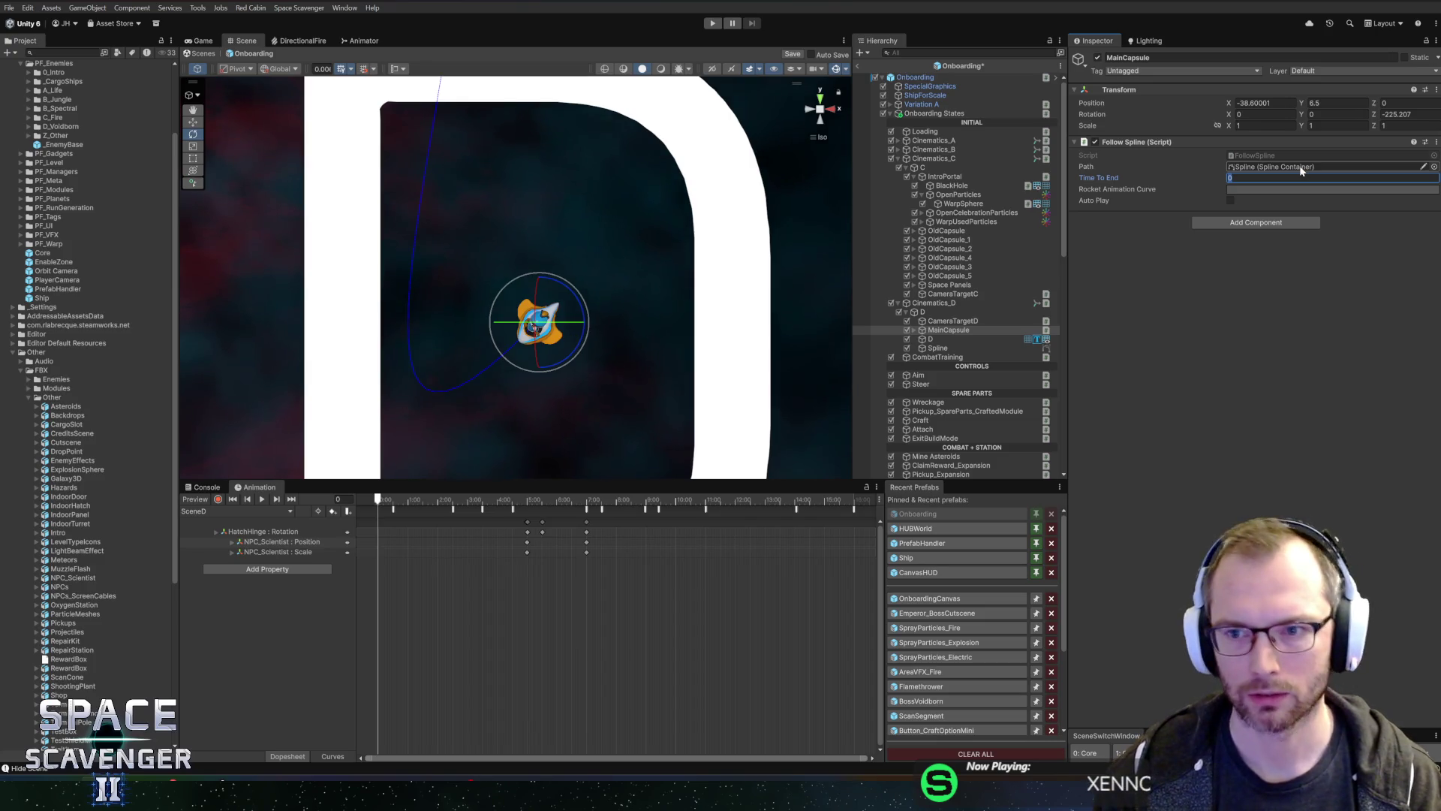
{"action": "type", "text": "3"}
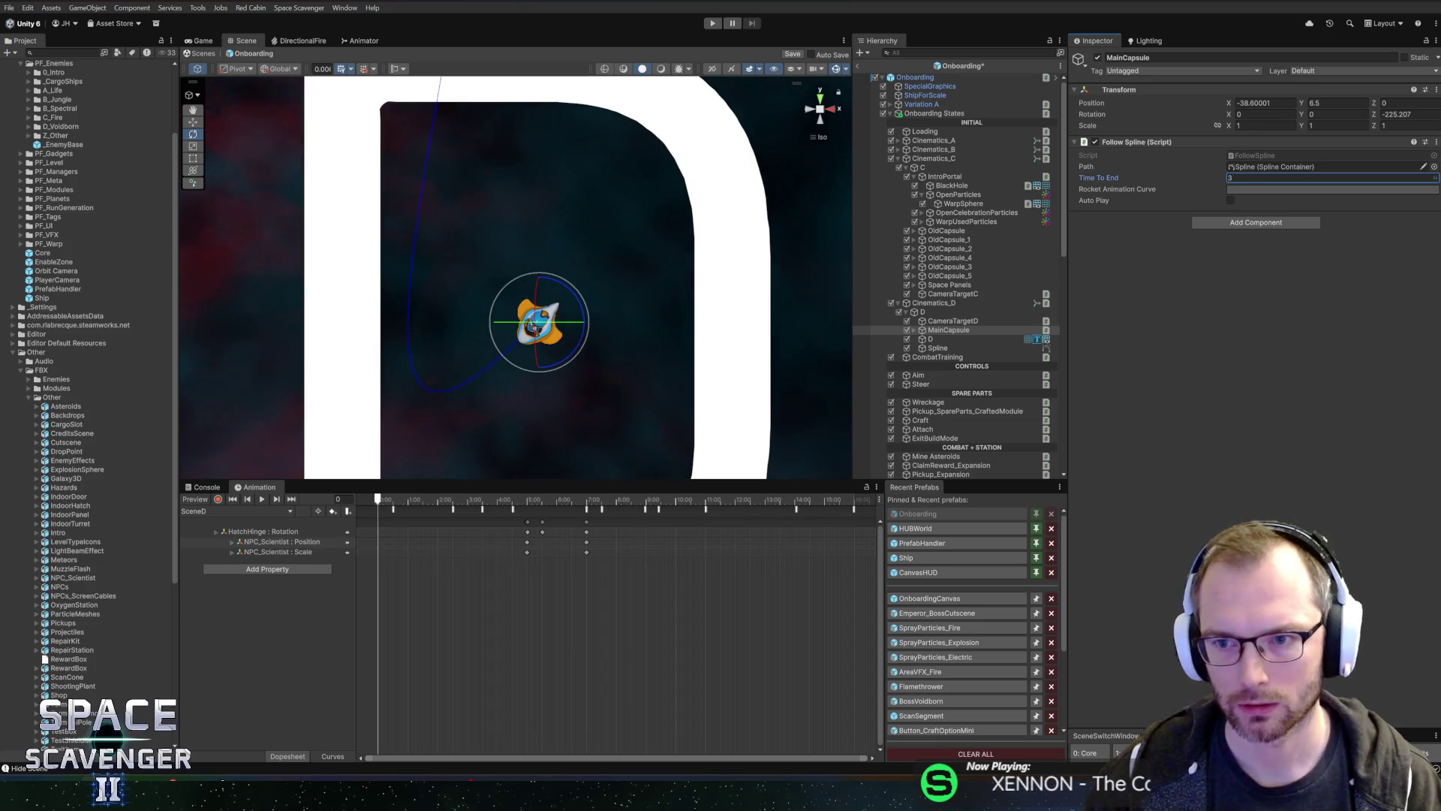
{"action": "left_click", "coordinate": [1250, 188]}
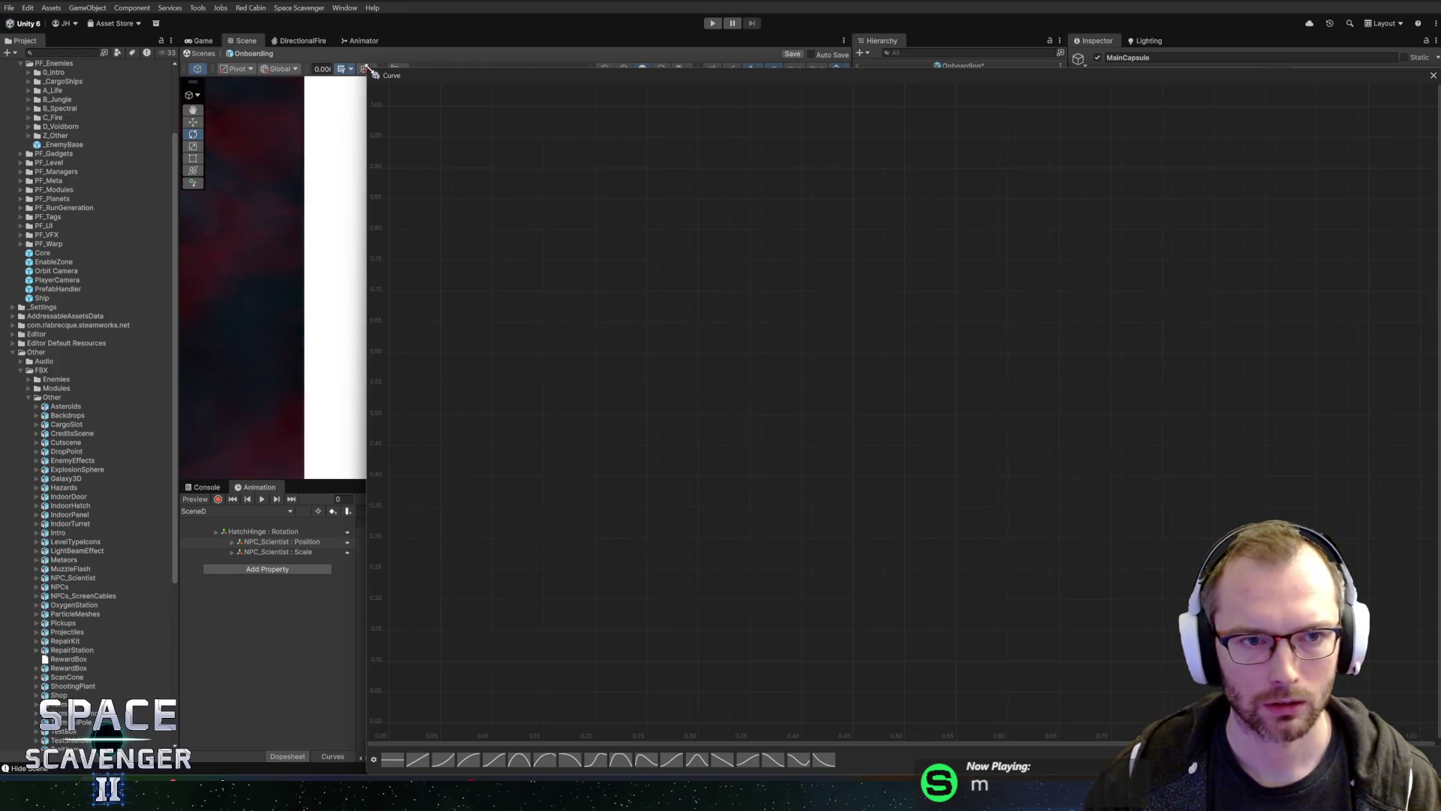
Step: Apply the ease-in preset to MainCapsule's Rocket Animation Curve
{"action": "mouse_move", "coordinate": [366, 68]}
{"action": "left_mouse_down"}
{"action": "mouse_move", "coordinate": [759, 257]}
{"action": "mouse_move", "coordinate": [792, 288]}
{"action": "mouse_move", "coordinate": [398, 175]}
{"action": "left_mouse_up"}
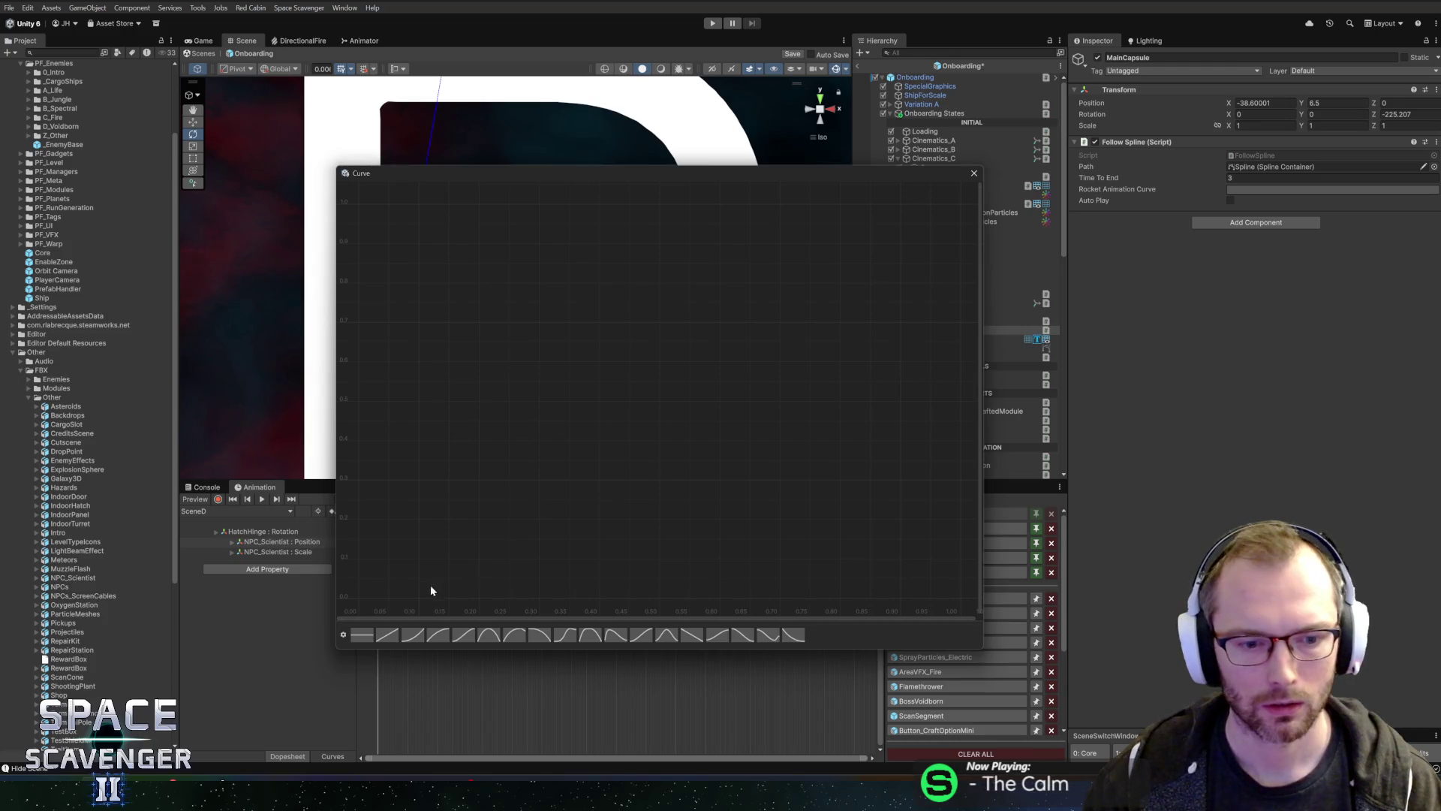
{"action": "left_click", "coordinate": [421, 639]}
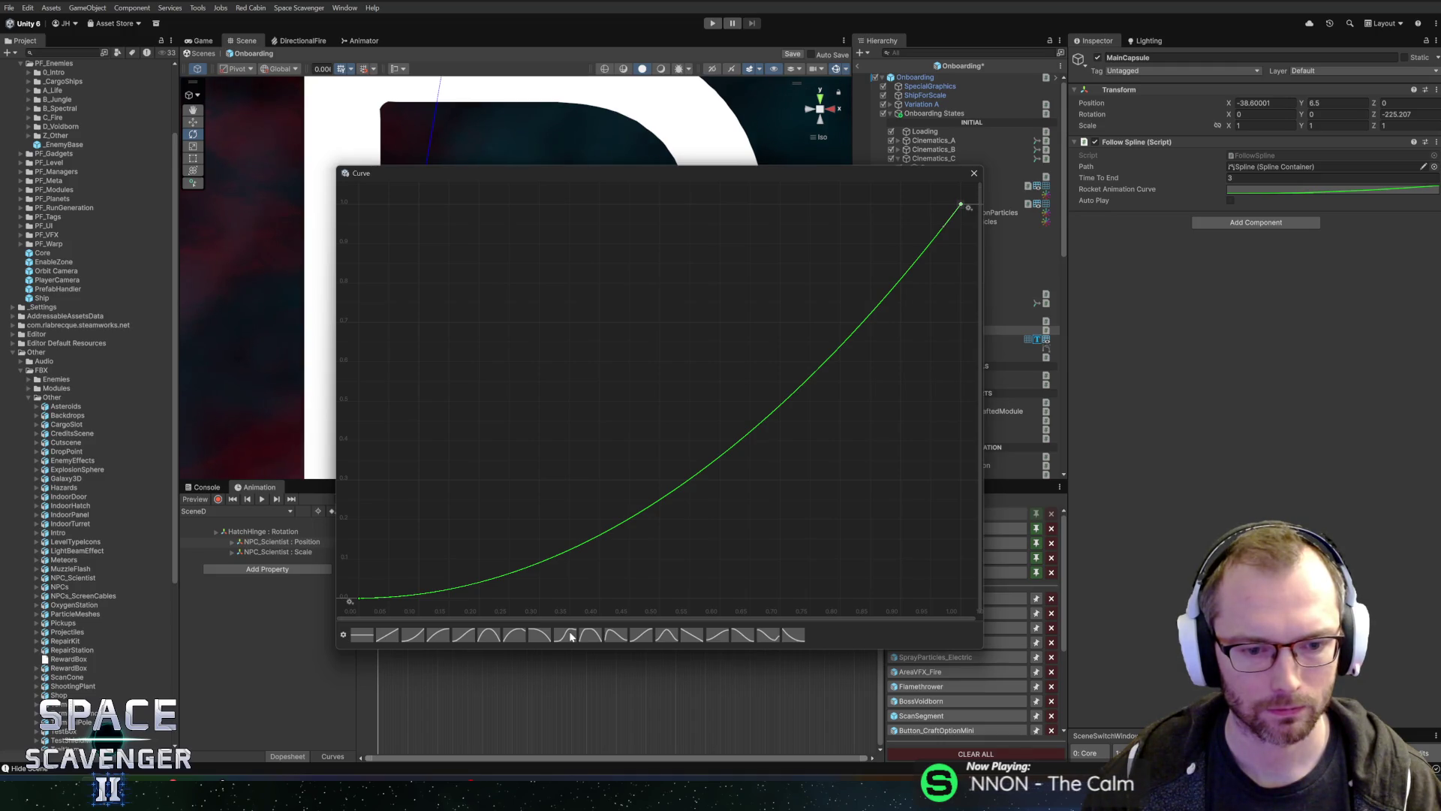
{"action": "left_click", "coordinate": [974, 173]}
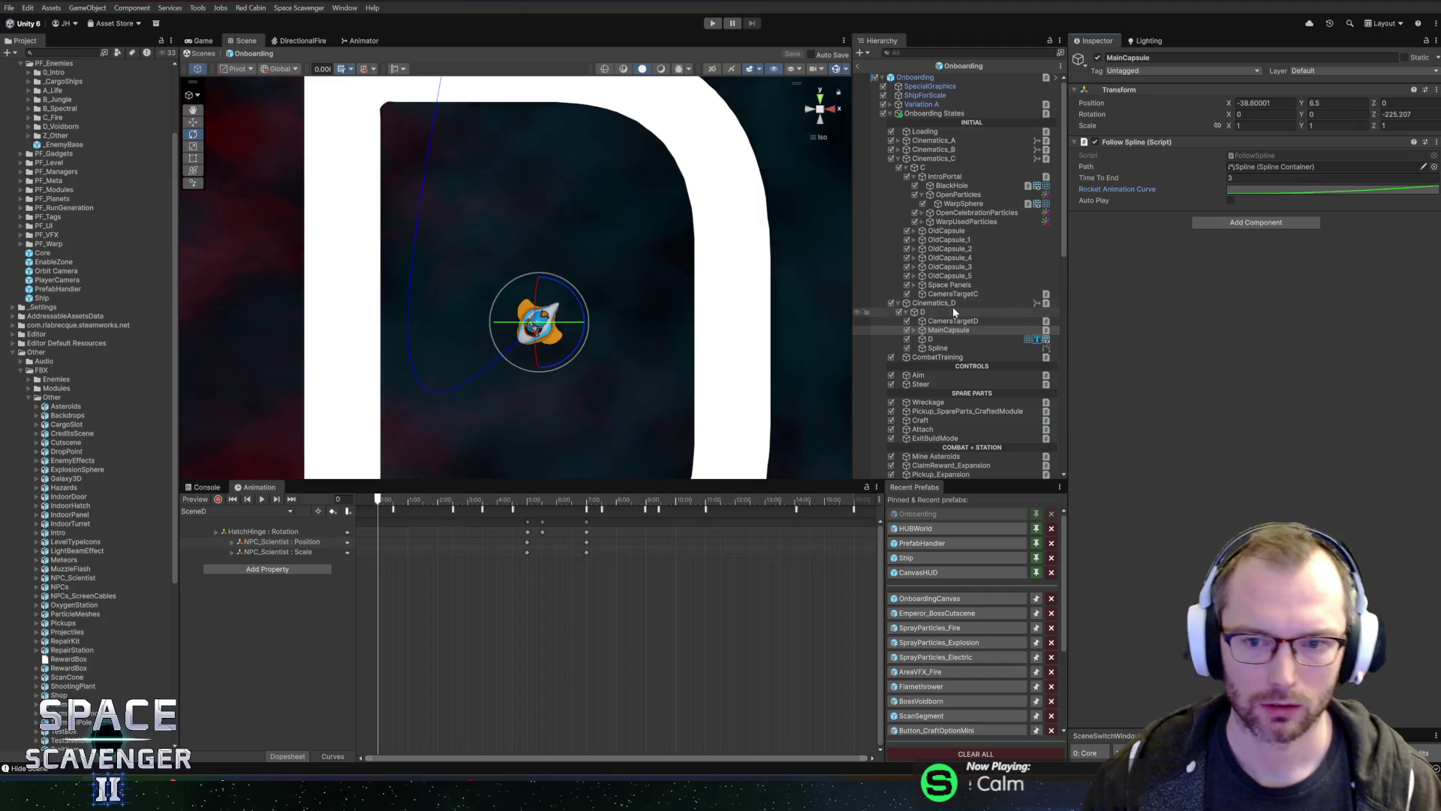
Step: Select EngineVFX under MainCapsule > Graphics, then switch to Onboarding_CinematicD.cs
{"action": "left_click", "coordinate": [915, 331]}
{"action": "left_click", "coordinate": [922, 339]}
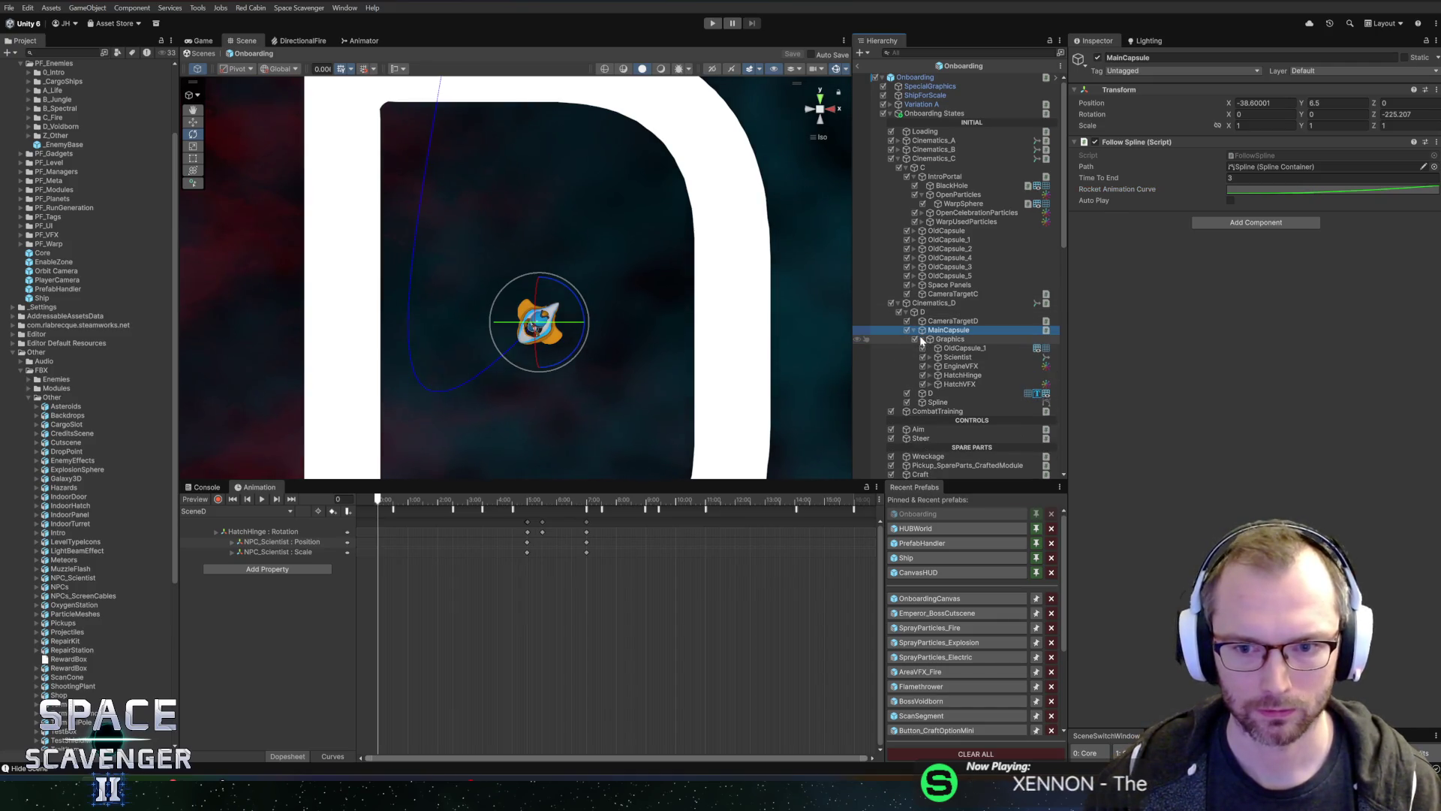
{"action": "left_click", "coordinate": [947, 366]}
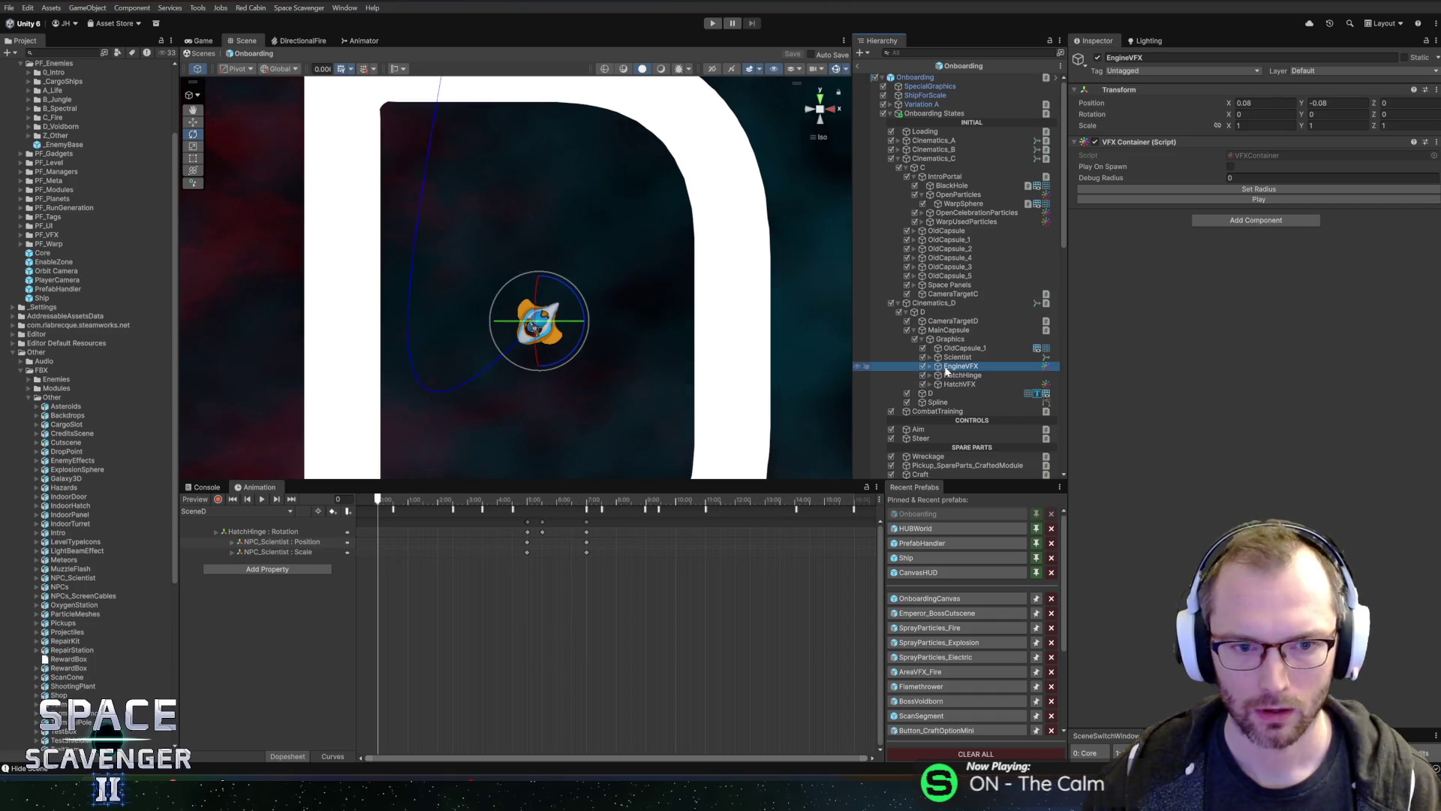
{"action": "key", "text": "alt+Tab"}
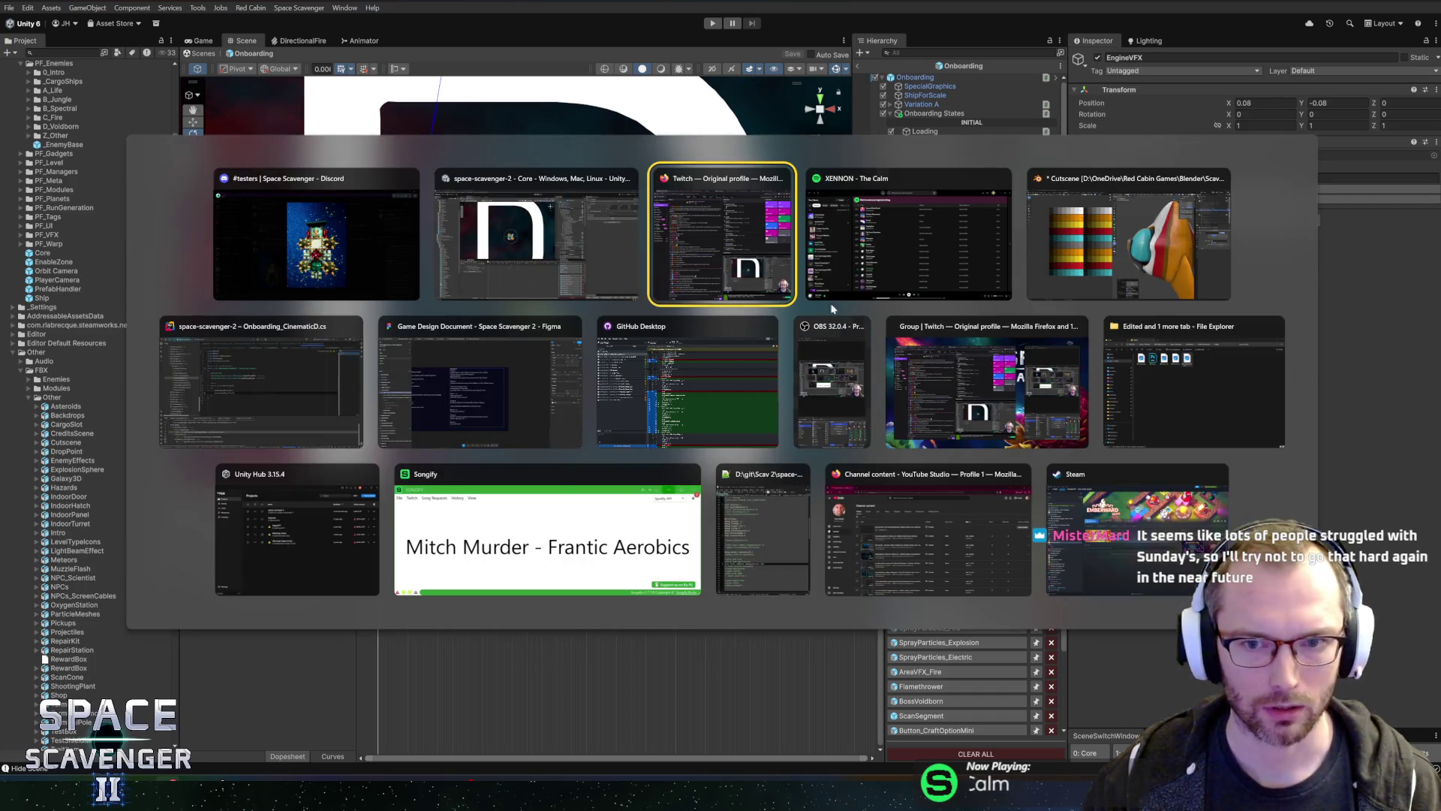
{"action": "left_click", "coordinate": [255, 375]}
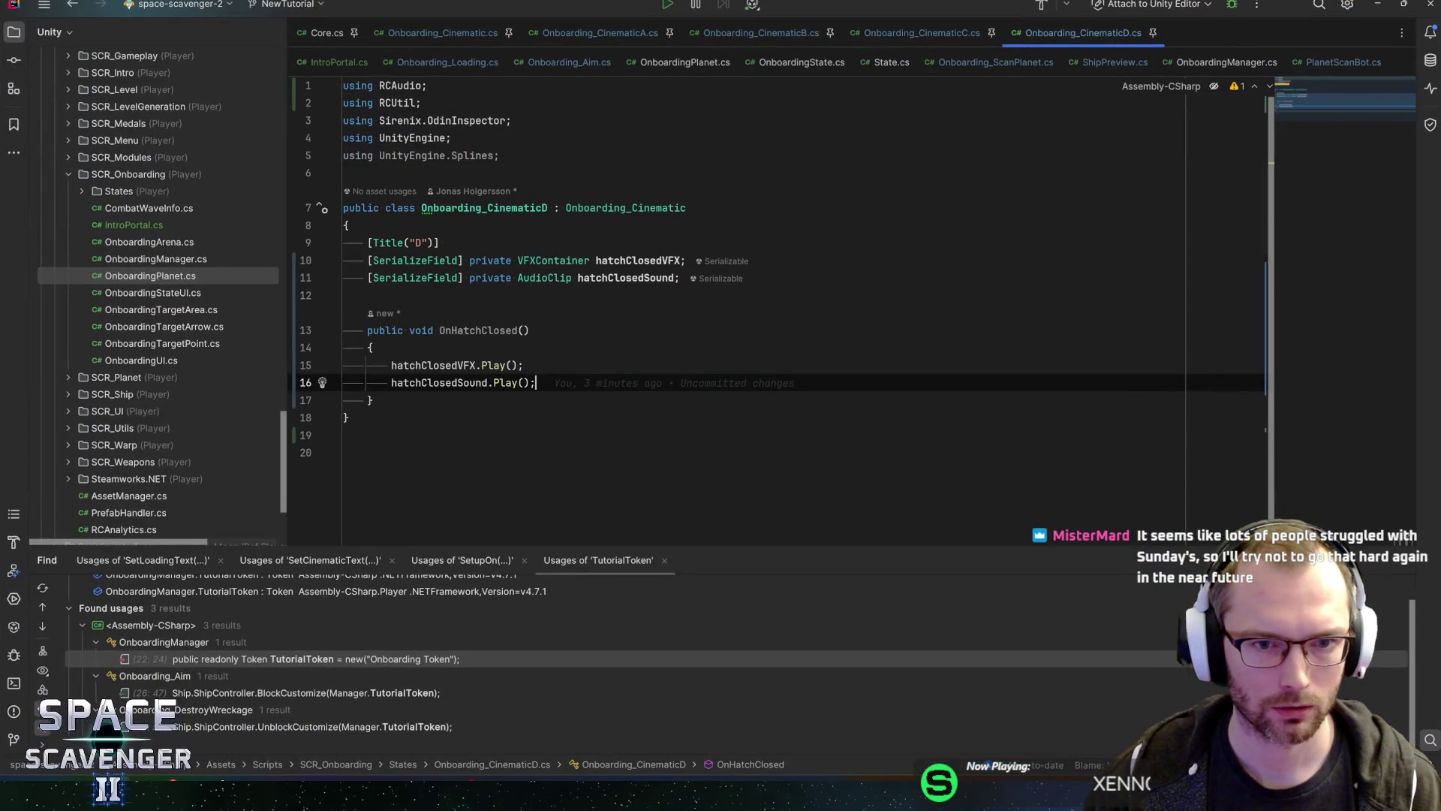
Step: Add a [Title("Fly Away")] line below the hatchClosedSound field
{"action": "left_click", "coordinate": [678, 277]}
{"action": "key", "text": "Return"}
{"action": "type", "text": "[Title(\"Fly Aw"}
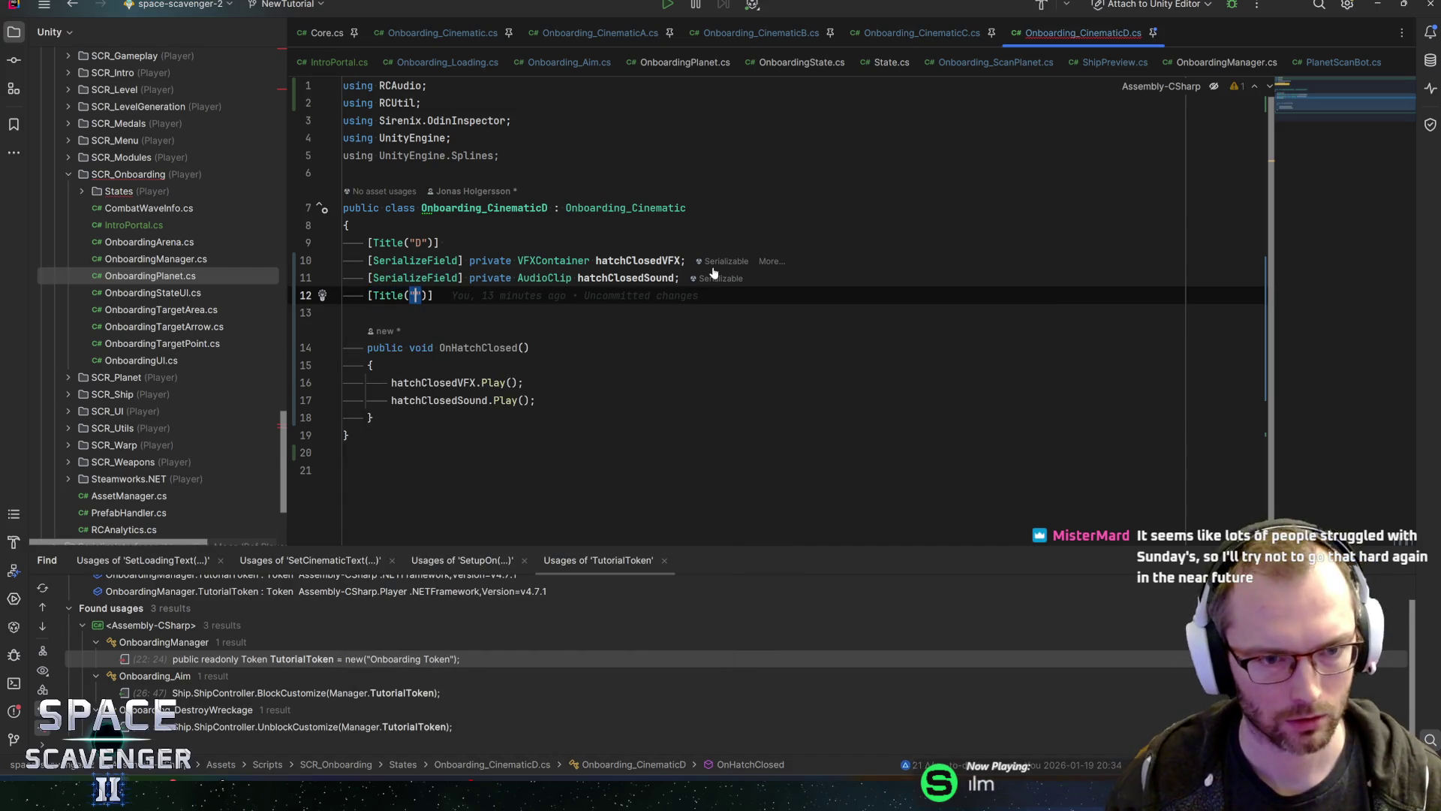
{"action": "type", "text": "ay"}
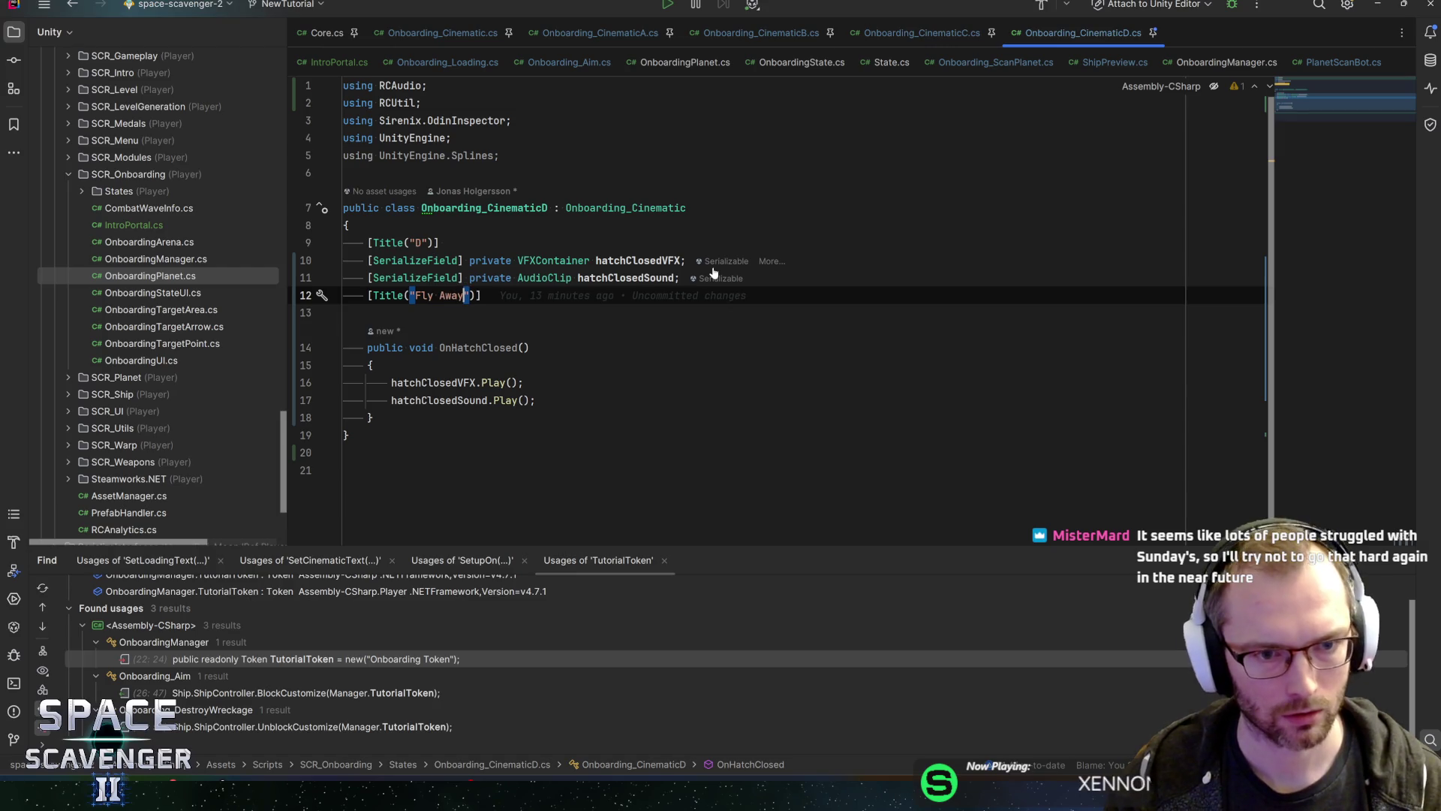
{"action": "key", "text": "End"}
Step: Start a [SerializeField] private field beneath it with the seri template
{"action": "key", "text": "Return"}
{"action": "type", "text": "seri"}
{"action": "key", "text": "Return"}
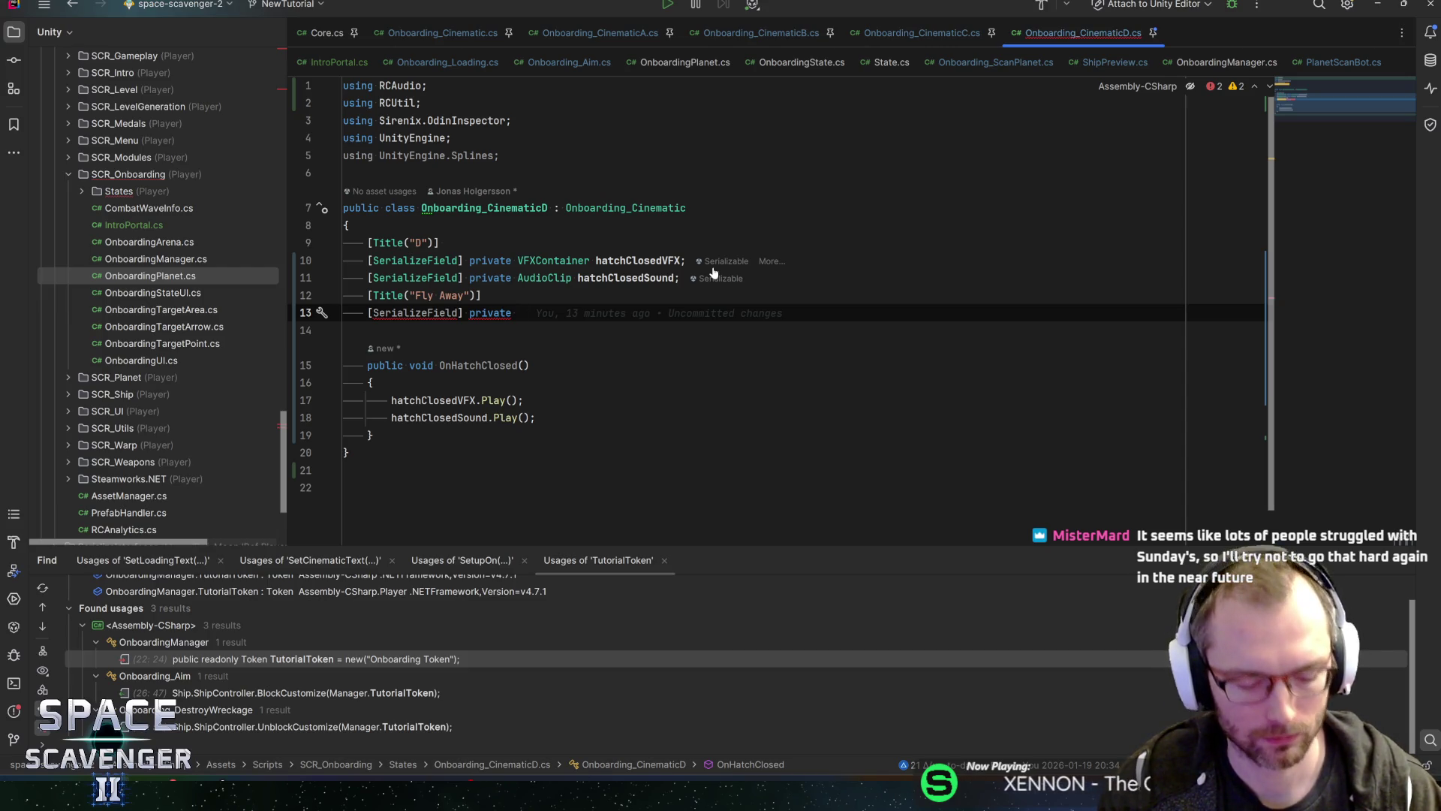
Step: Complete the field as FollowSpline followSpline on its own line under the title
{"action": "type", "text": "followspl"}
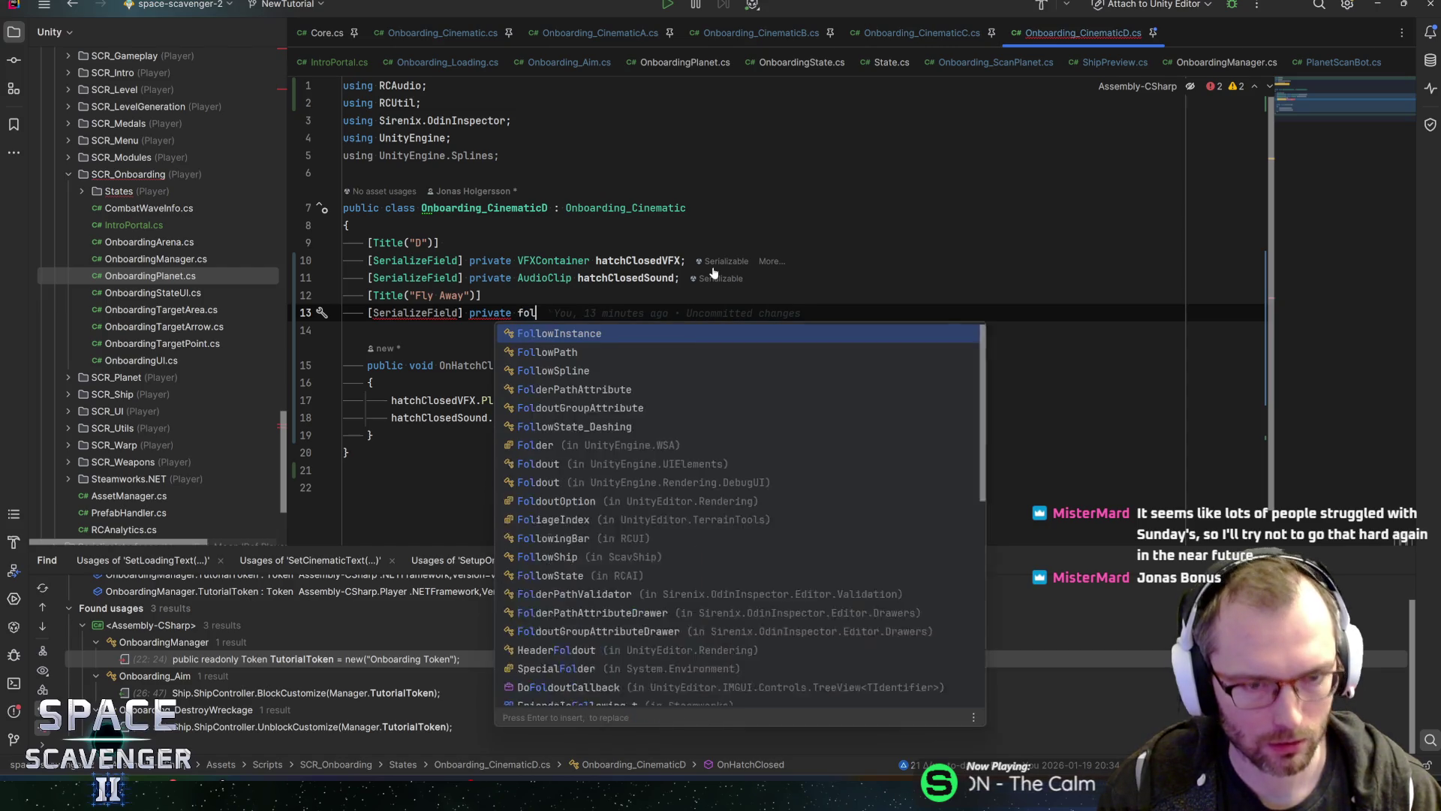
{"action": "key", "text": "Return"}
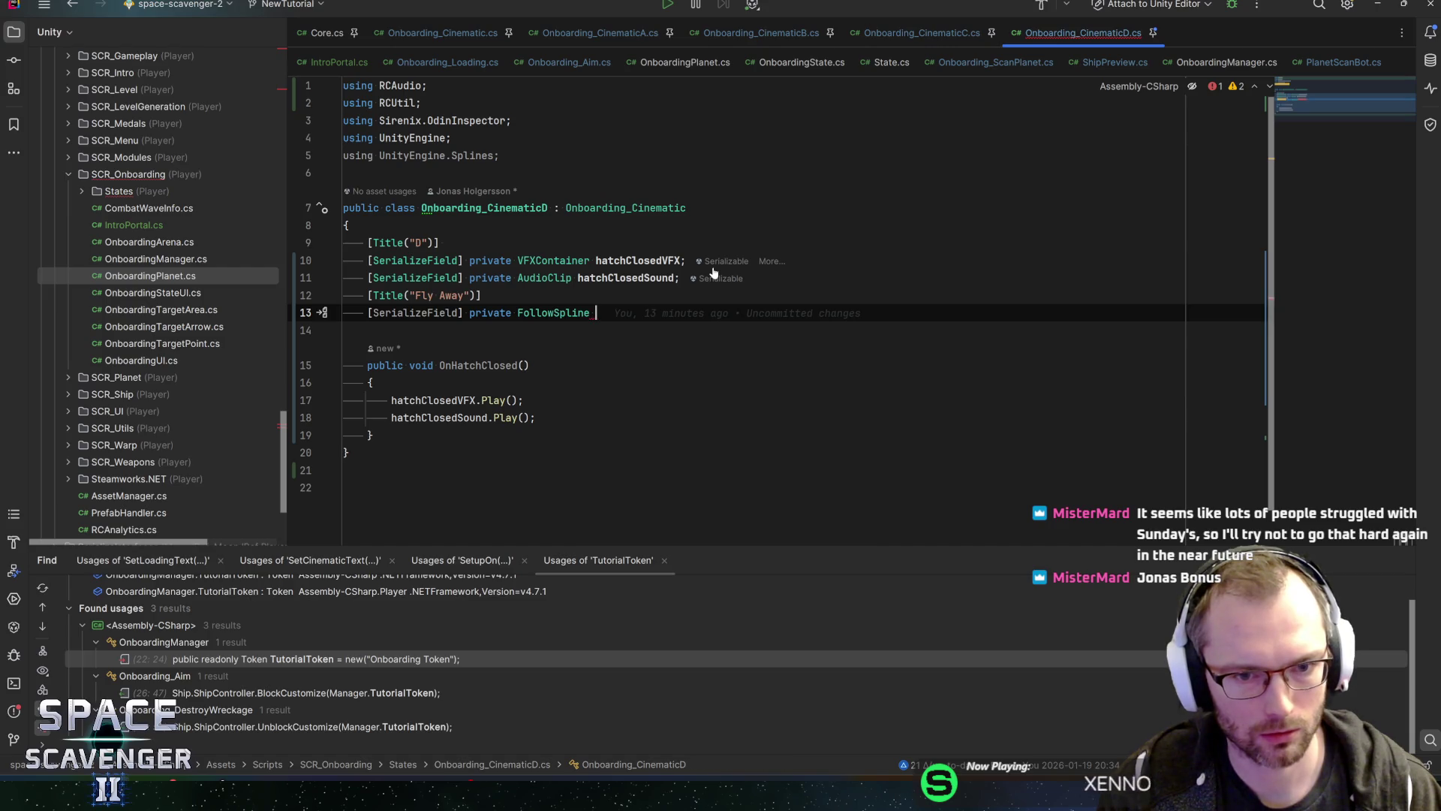
{"action": "type", "text": "ship"}
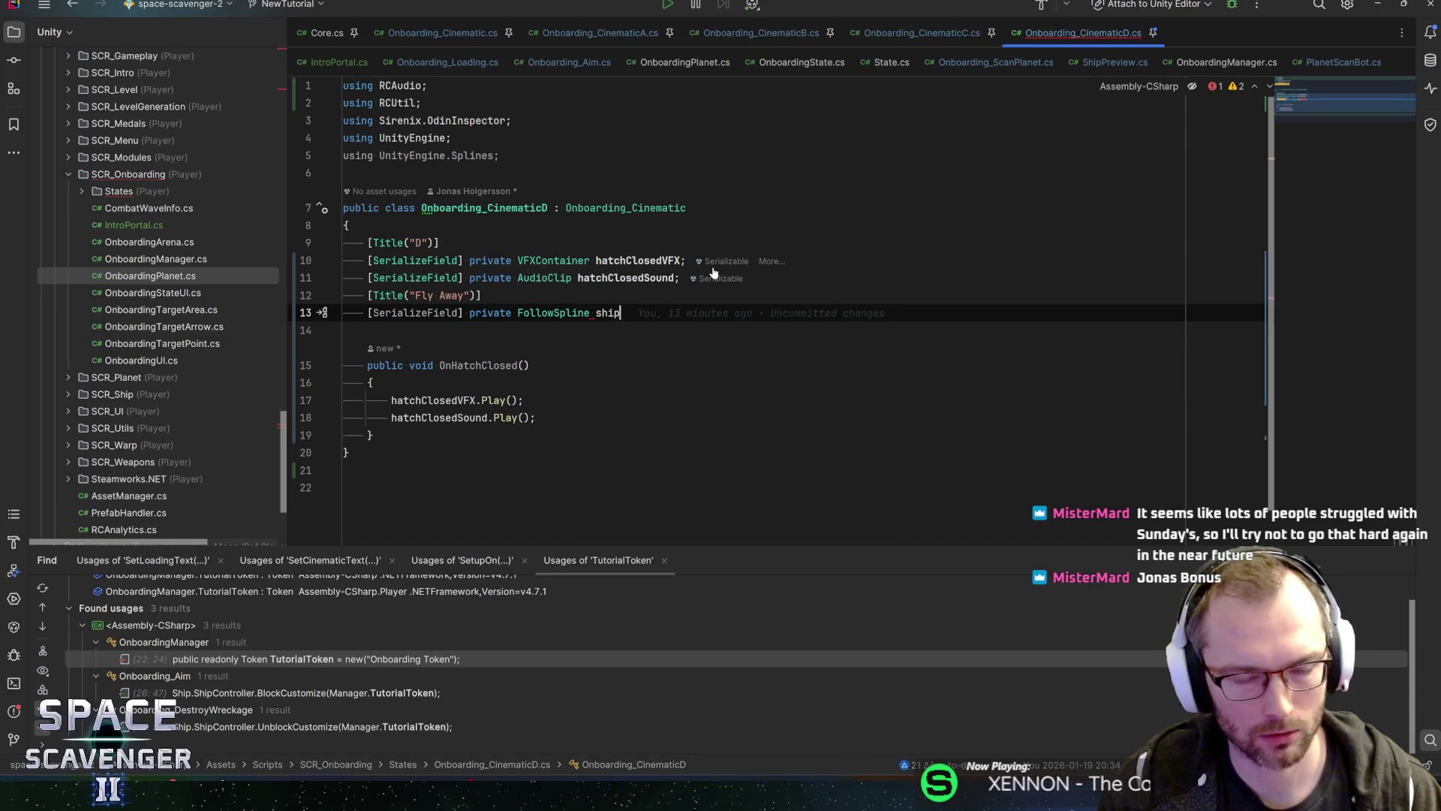
{"action": "key", "text": "ctrl+shift+Left"}
{"action": "key", "text": "BackSpace"}
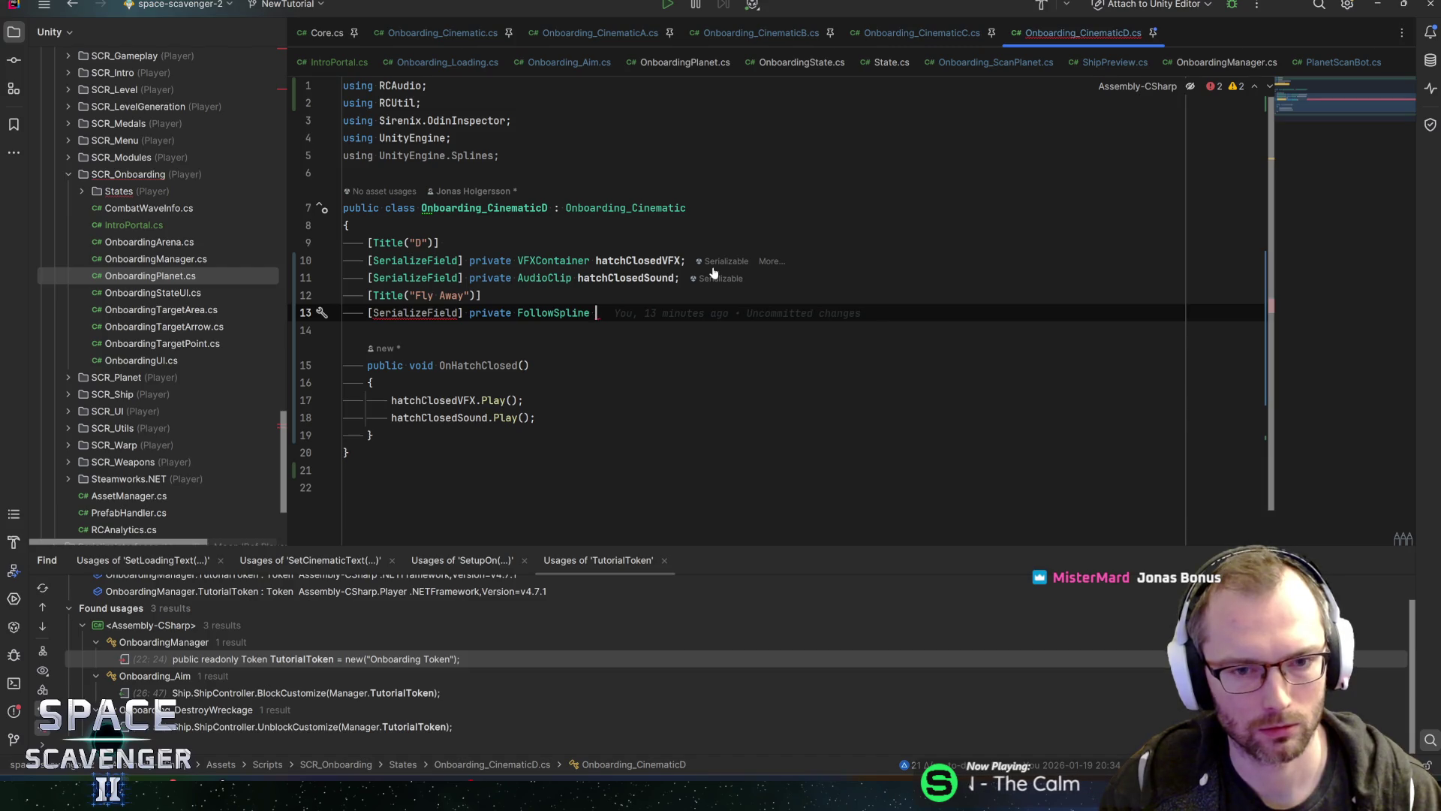
{"action": "type", "text": "spline"}
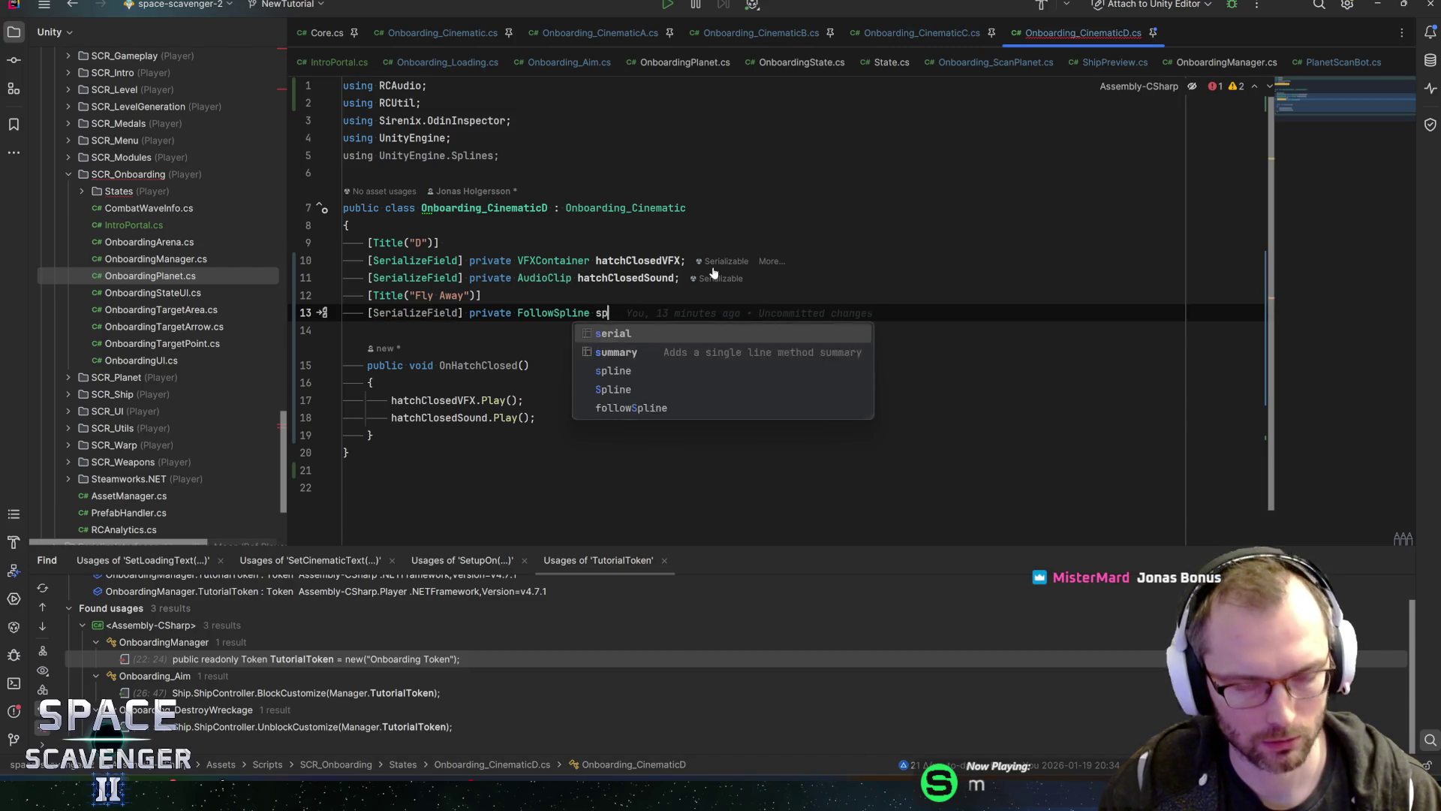
{"action": "key", "text": "ctrl+BackSpace"}
{"action": "type", "text": "followSpline;"}
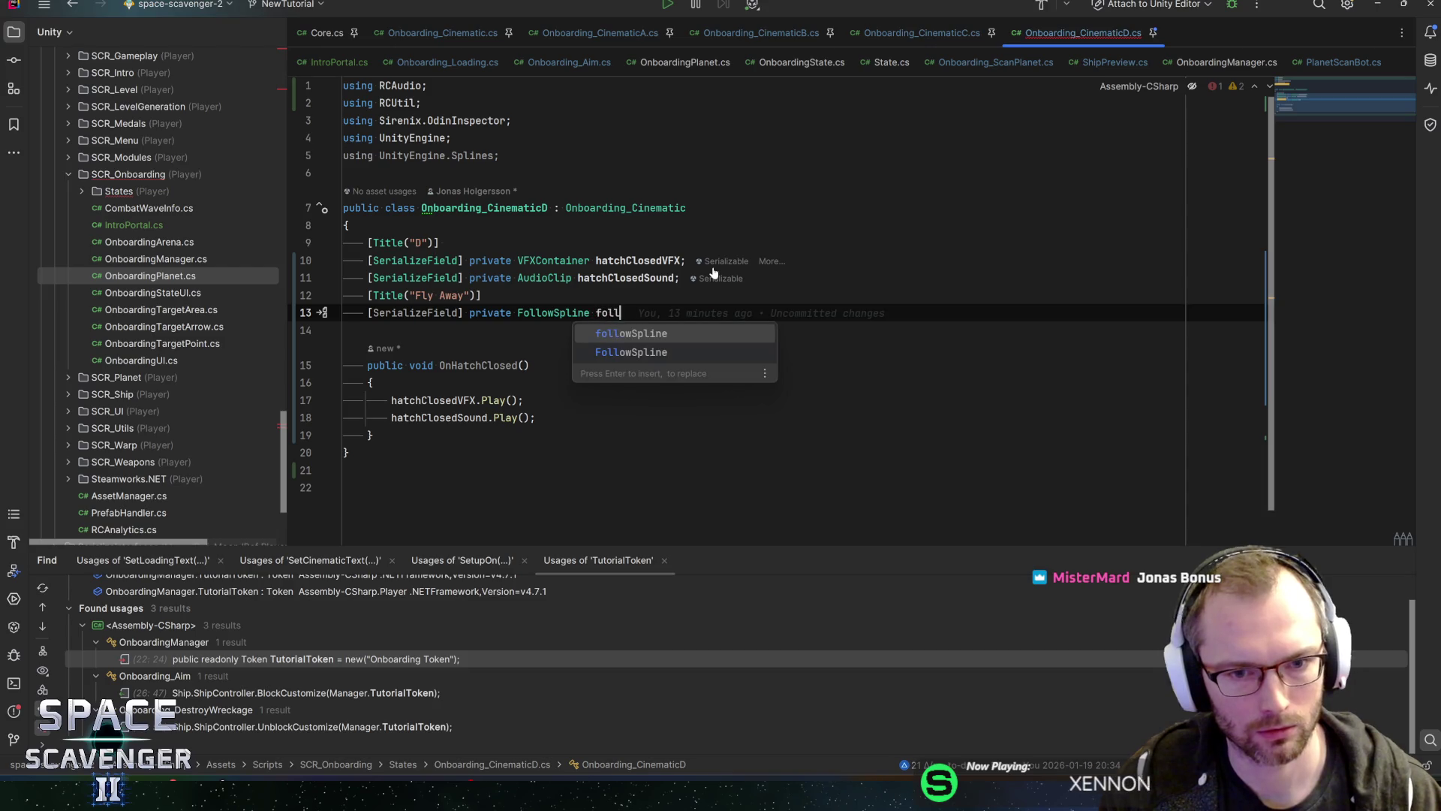
{"action": "key", "text": "Home"}
{"action": "key", "text": "ctrl+Right"}
{"action": "key", "text": "ctrl+Right"}
{"action": "key", "text": "ctrl+Right"}
{"action": "key", "text": "ctrl+Right"}
{"action": "key", "text": "ctrl+Right"}
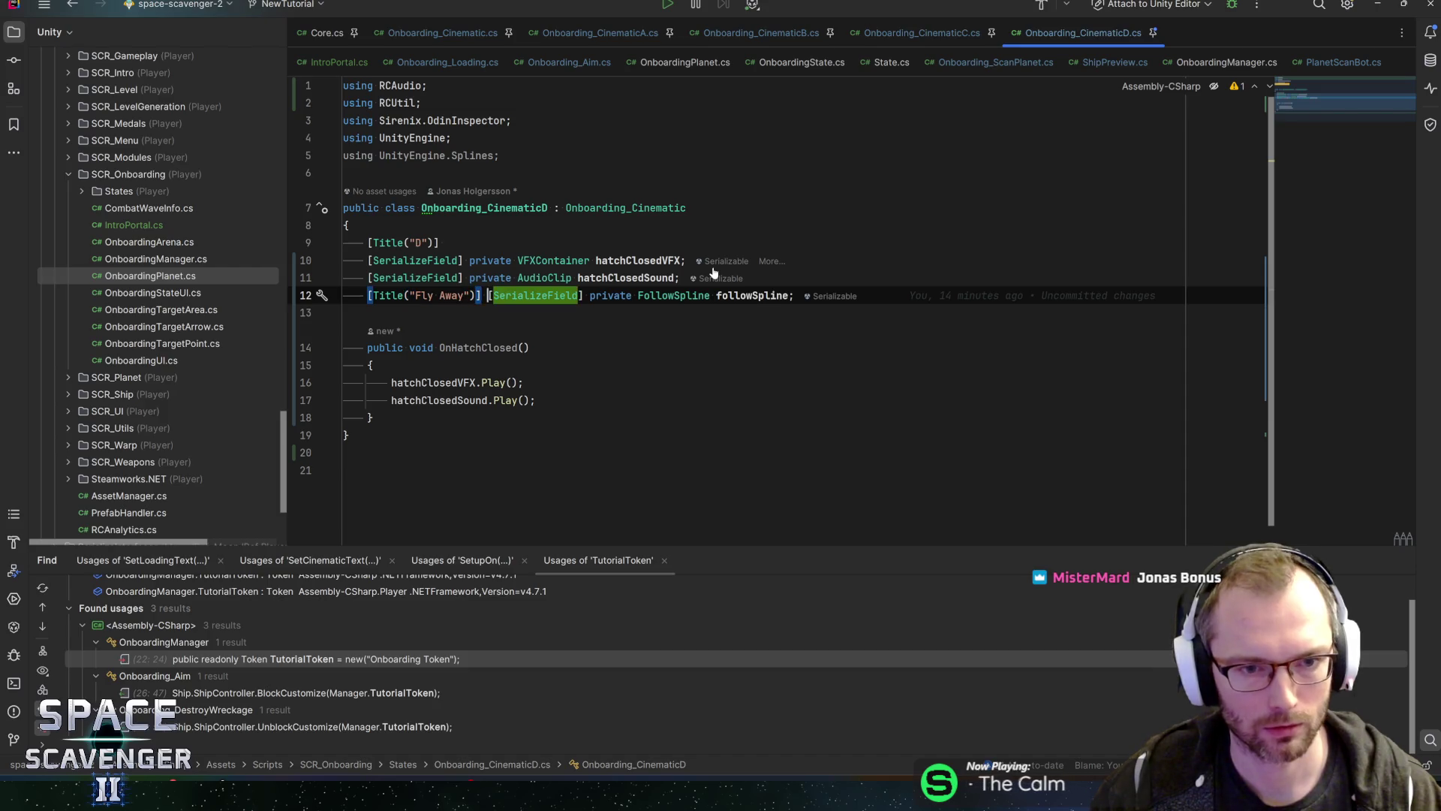
{"action": "key", "text": "Return"}
{"action": "key", "text": "End"}
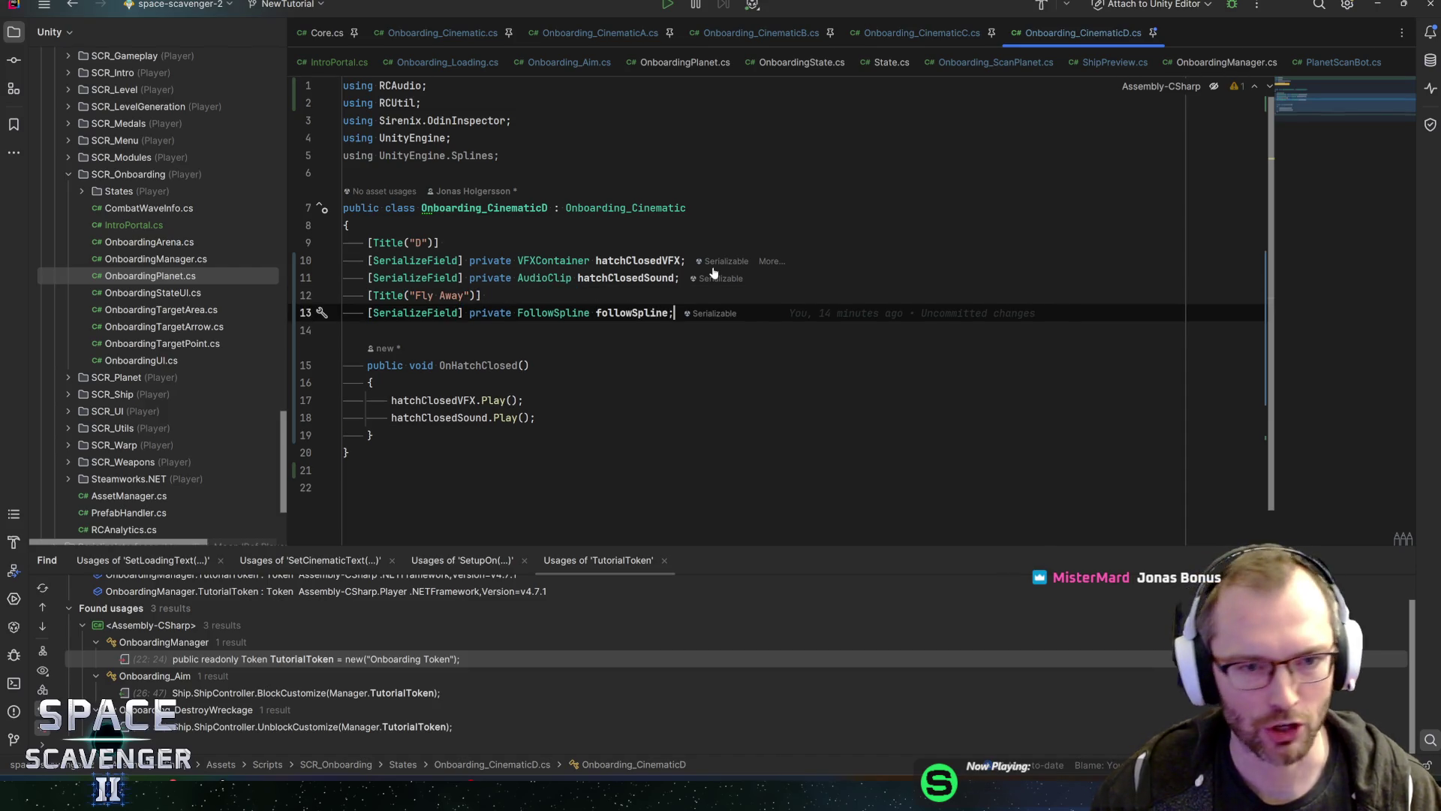
Step: Add a second serialized field, VFXContainer thrustVFX
{"action": "key", "text": "Return"}
{"action": "type", "text": "seria"}
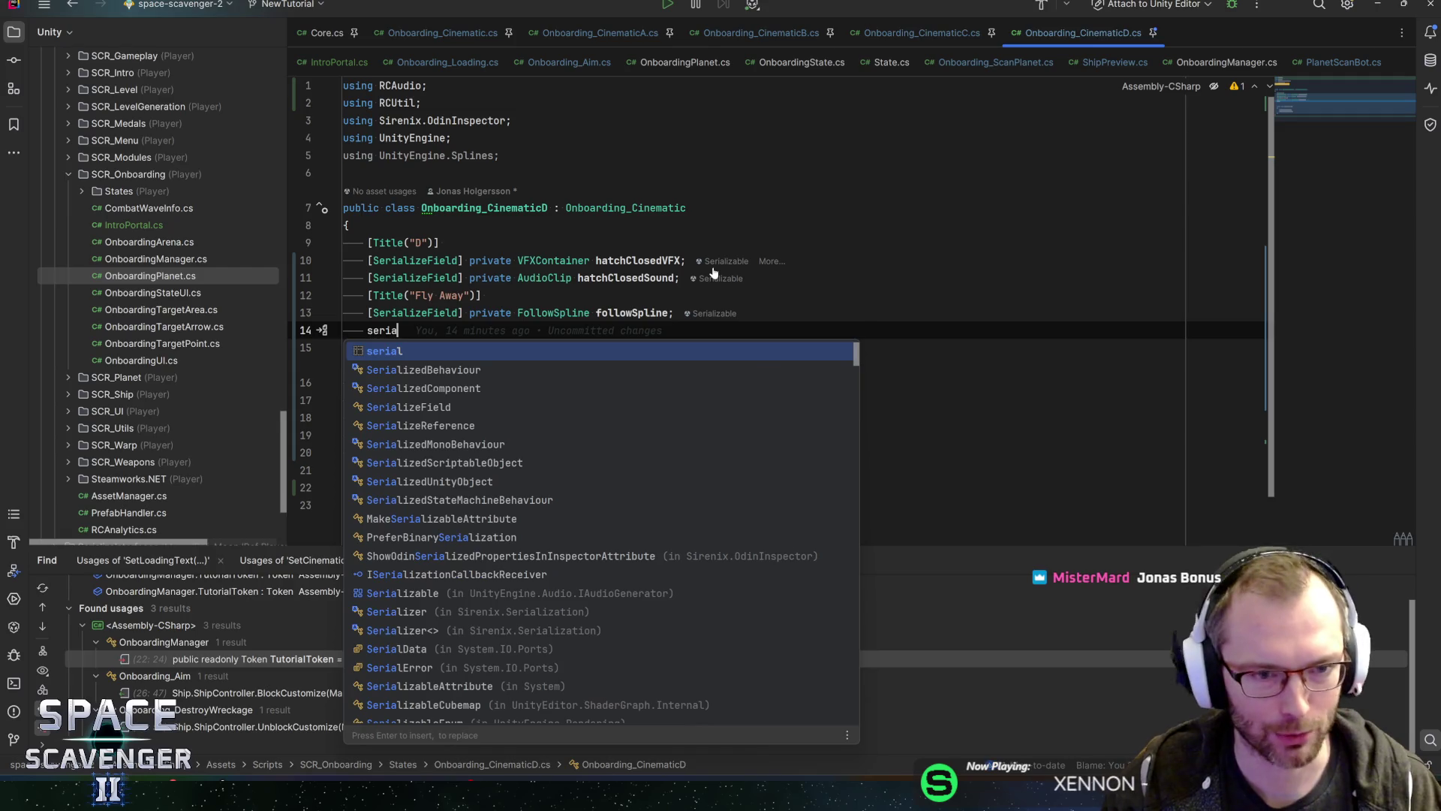
{"action": "key", "text": "Return"}
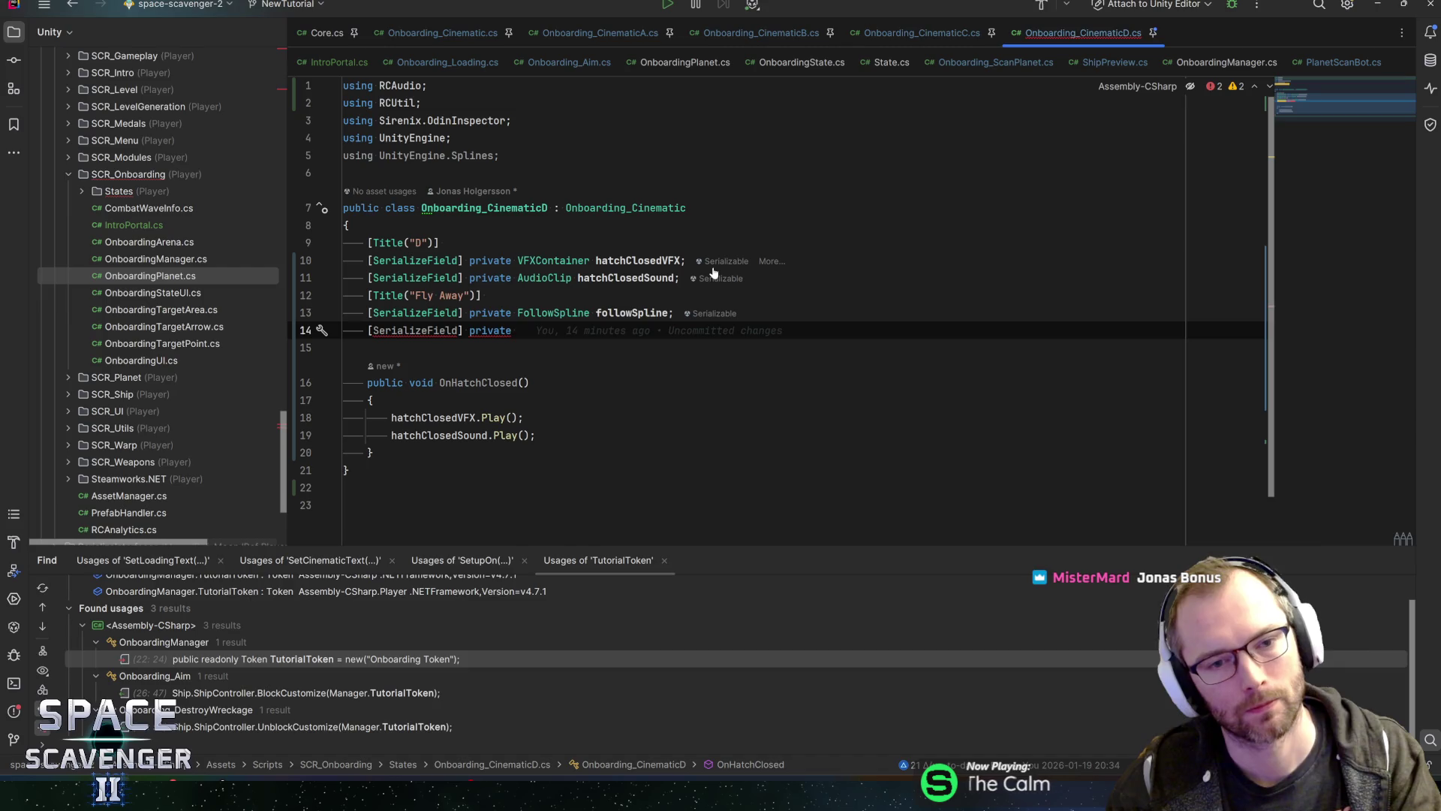
{"action": "type", "text": "VFXc"}
{"action": "key", "text": "Return"}
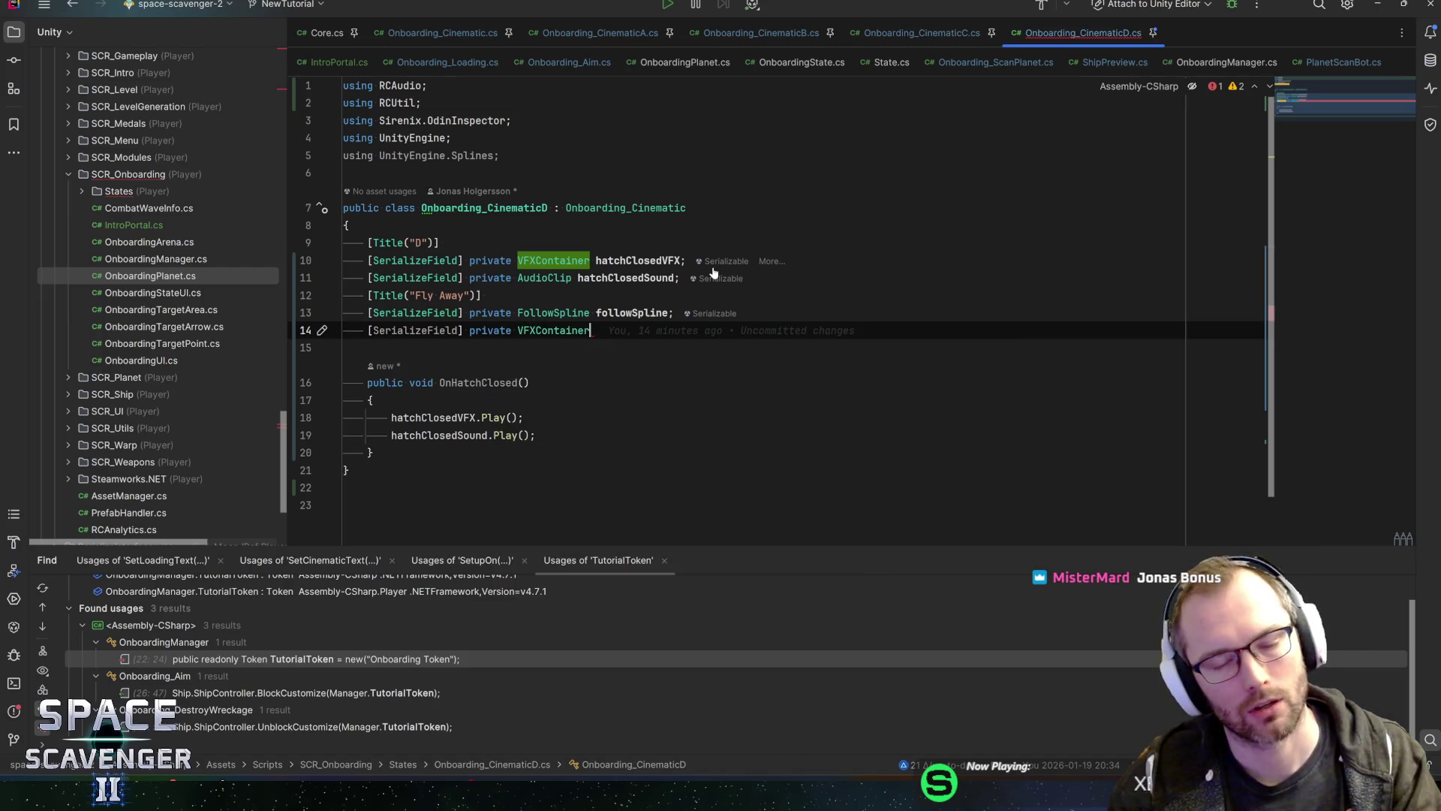
{"action": "type", "text": "thrust"}
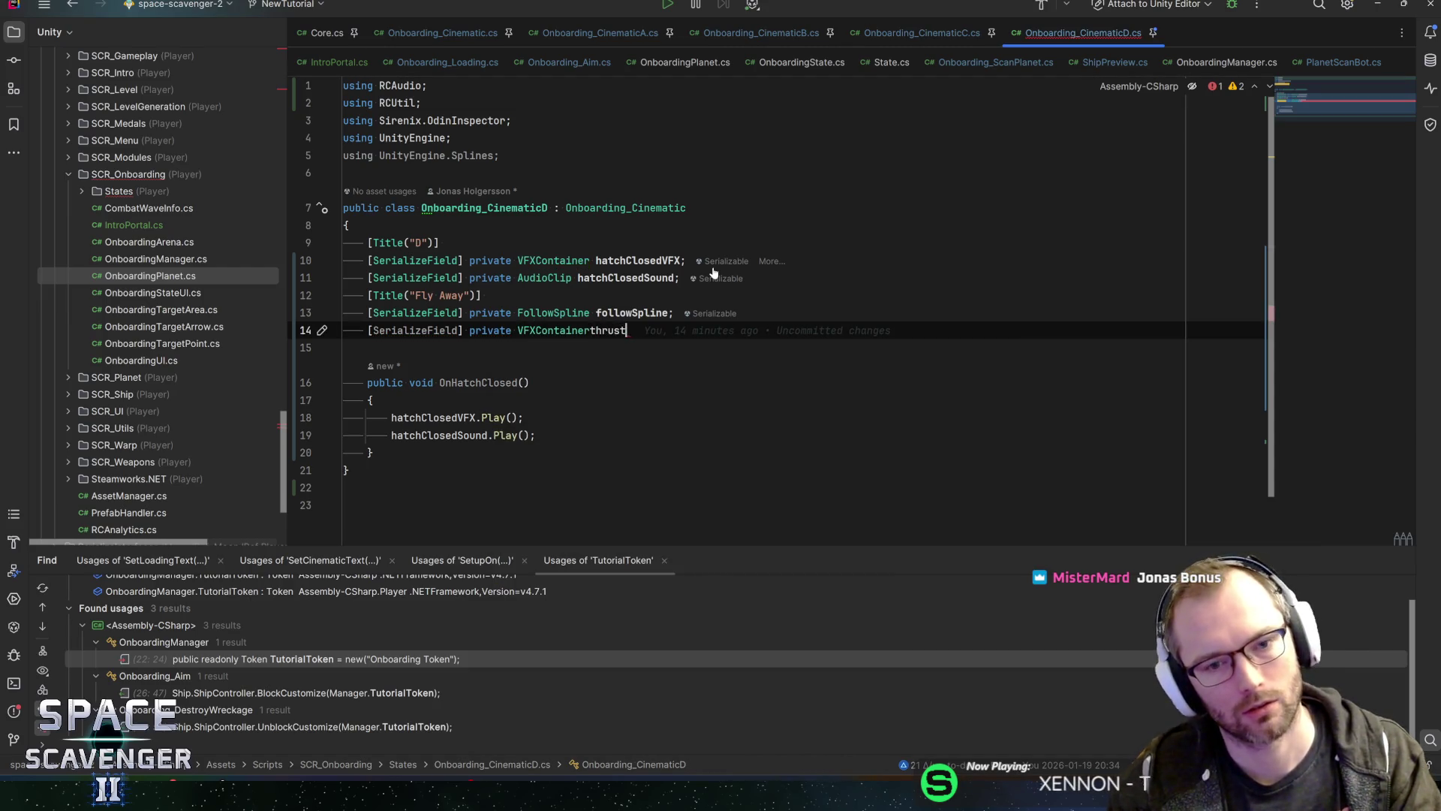
{"action": "key", "text": "BackSpace"}
{"action": "key", "text": "BackSpace"}
{"action": "key", "text": "BackSpace"}
{"action": "key", "text": "BackSpace"}
{"action": "key", "text": "BackSpace"}
{"action": "key", "text": "BackSpace"}
{"action": "type", "text": " thr"}
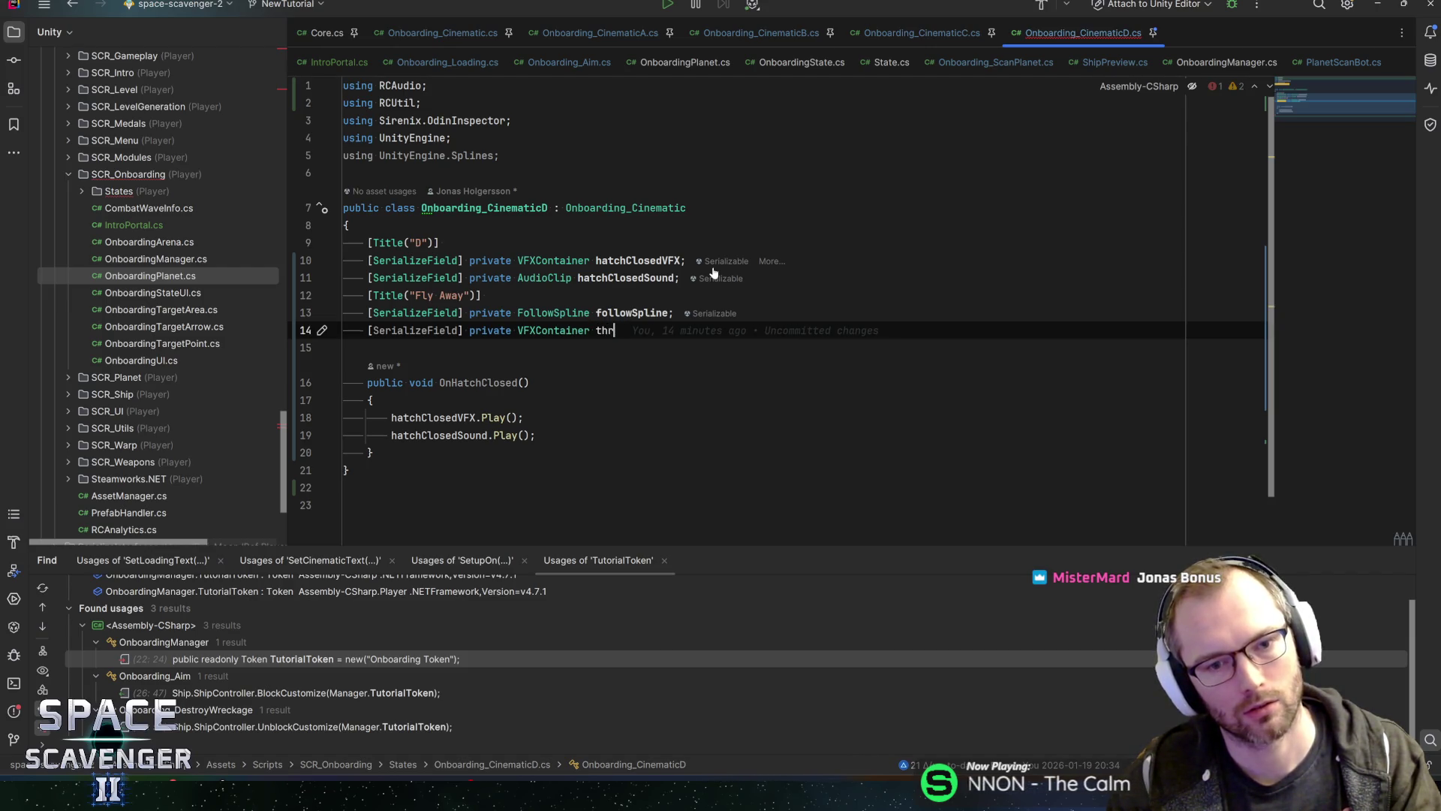
{"action": "type", "text": "ustVF"}
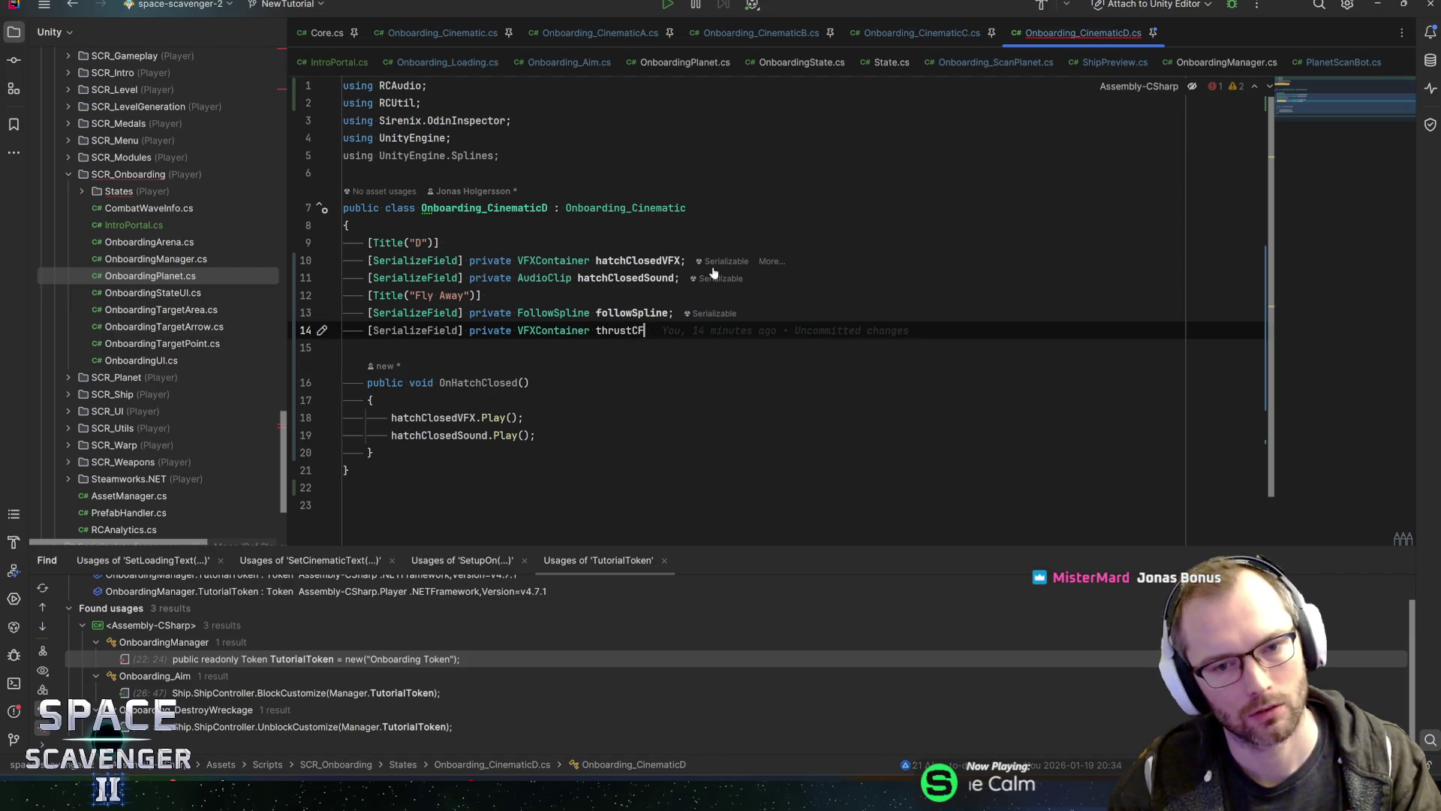
{"action": "type", "text": "X;"}
{"action": "key", "text": "Down"}
{"action": "key", "text": "Down"}
{"action": "key", "text": "Down"}
{"action": "key", "text": "Return"}
{"action": "key", "text": "Return"}
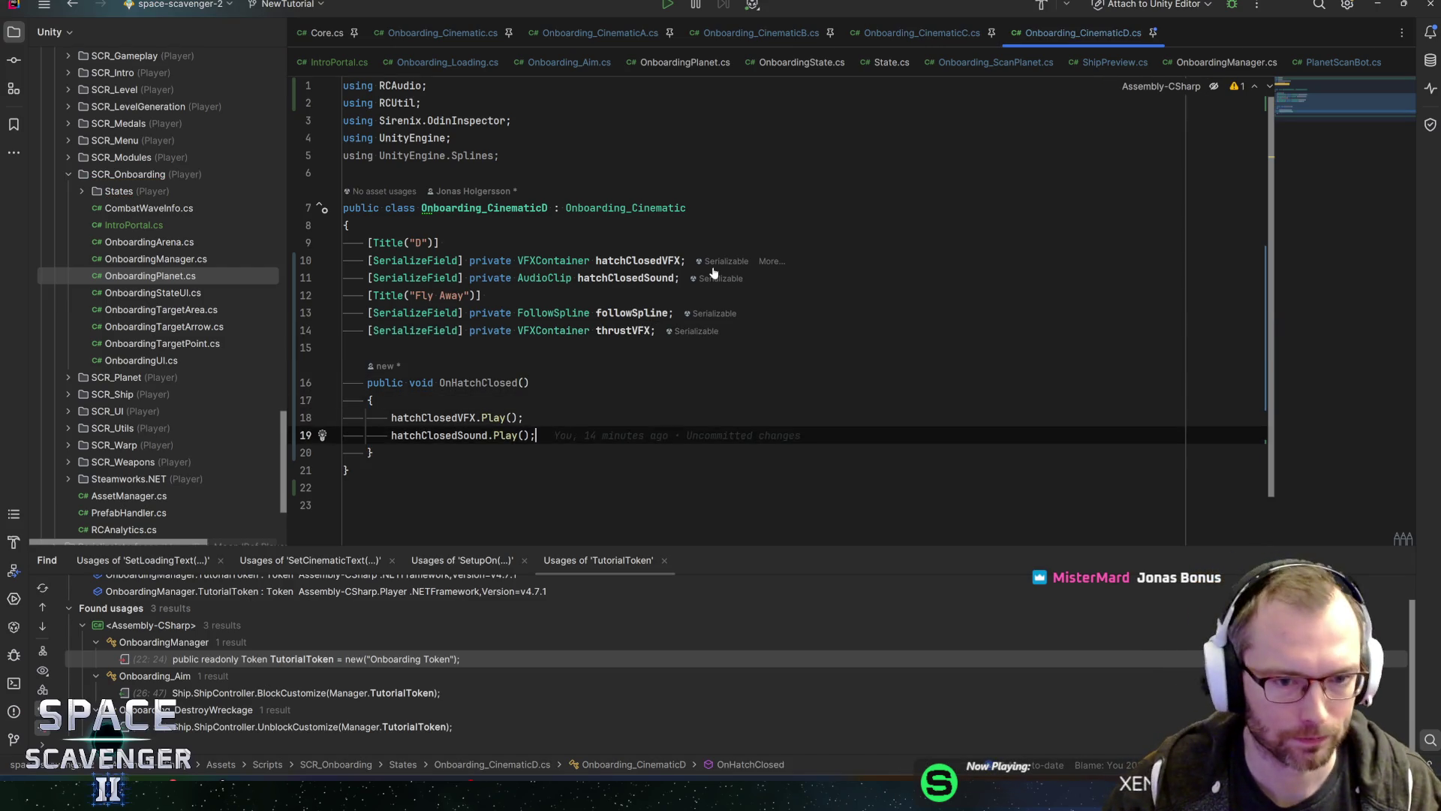
Step: Create a public StartFlyAway() method calling followSpline.SetFollowing(true)
{"action": "type", "text": "Start"}
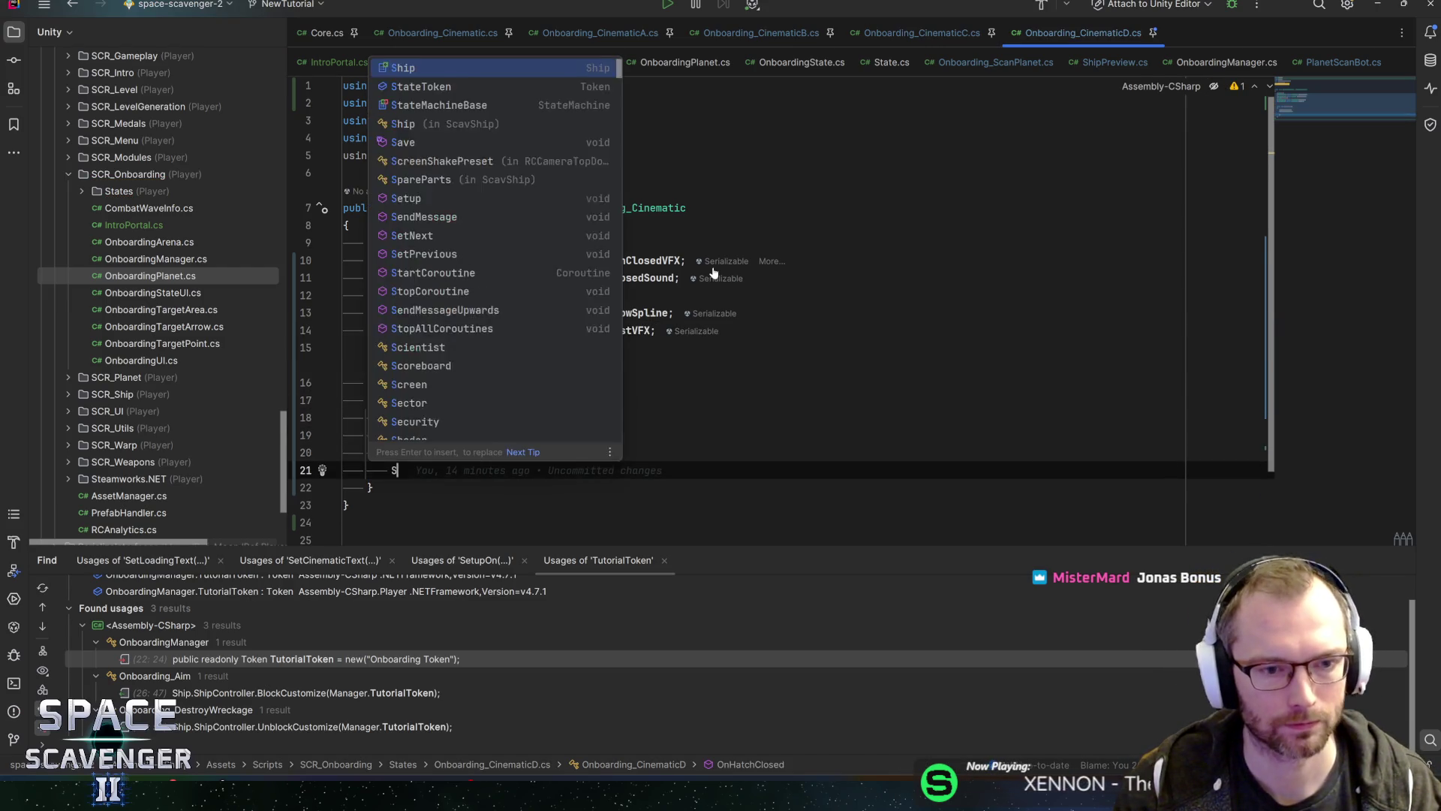
{"action": "key", "text": "BackSpace"}
{"action": "key", "text": "BackSpace"}
{"action": "key", "text": "BackSpace"}
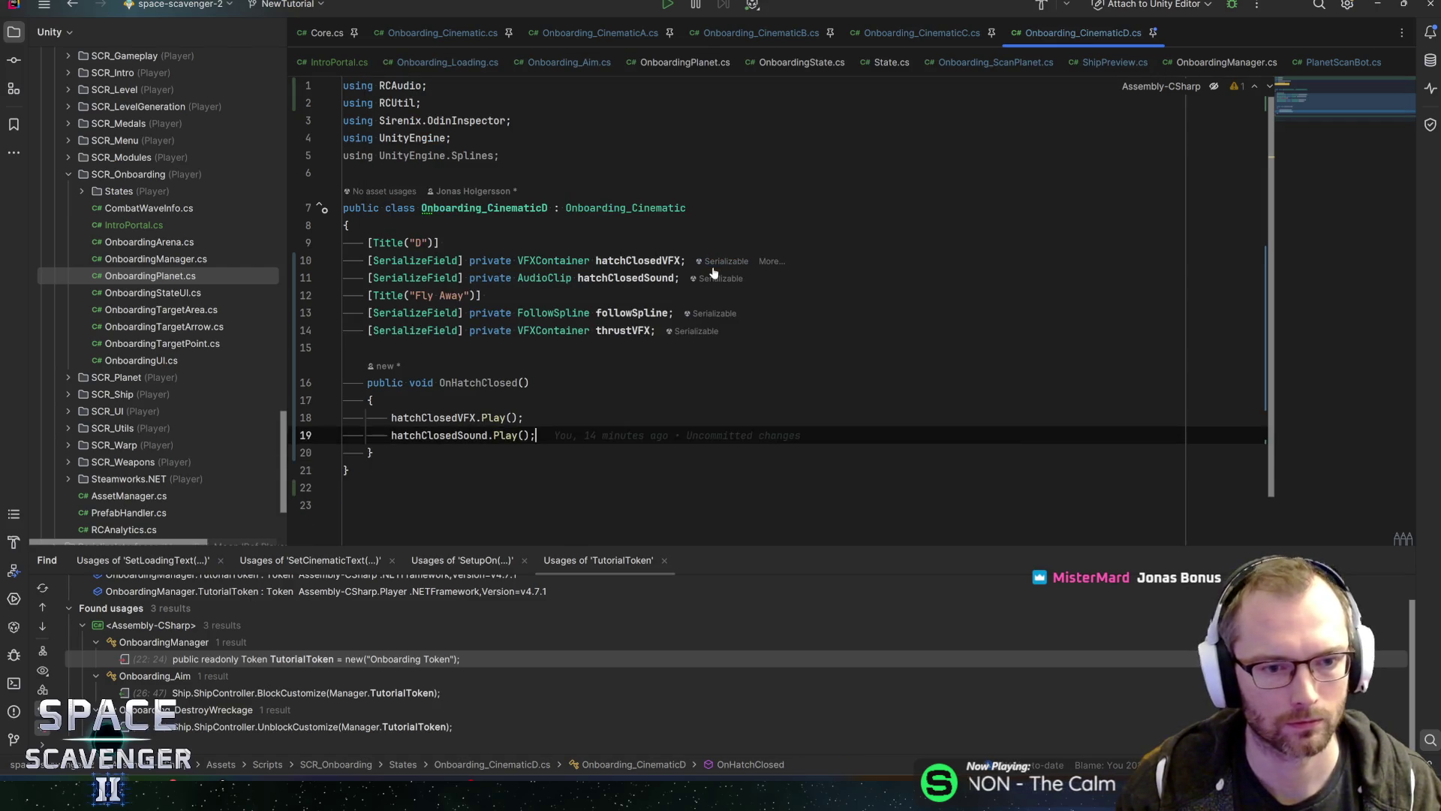
{"action": "key", "text": "Return"}
{"action": "key", "text": "Return"}
{"action": "type", "text": "public voi"}
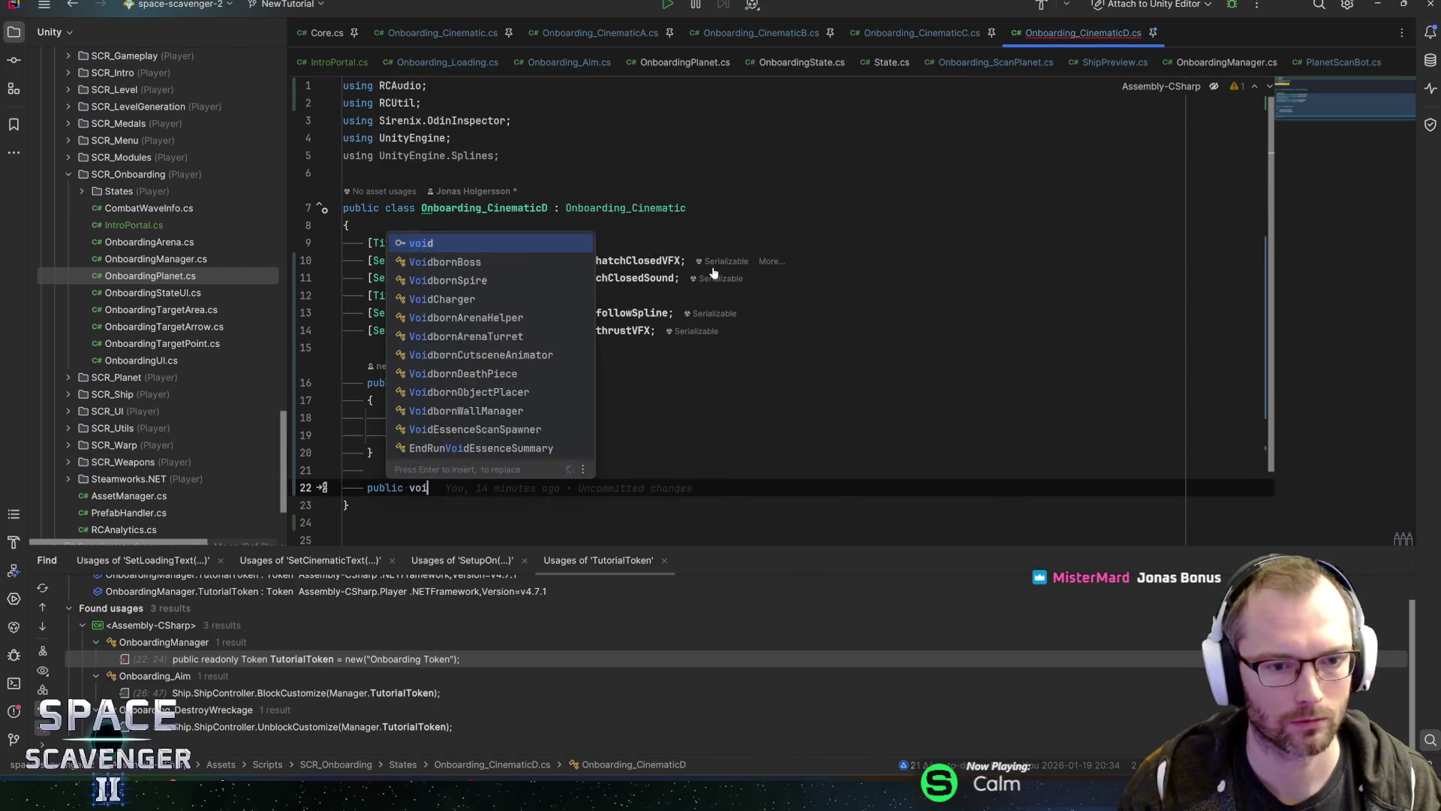
{"action": "type", "text": "d Start"}
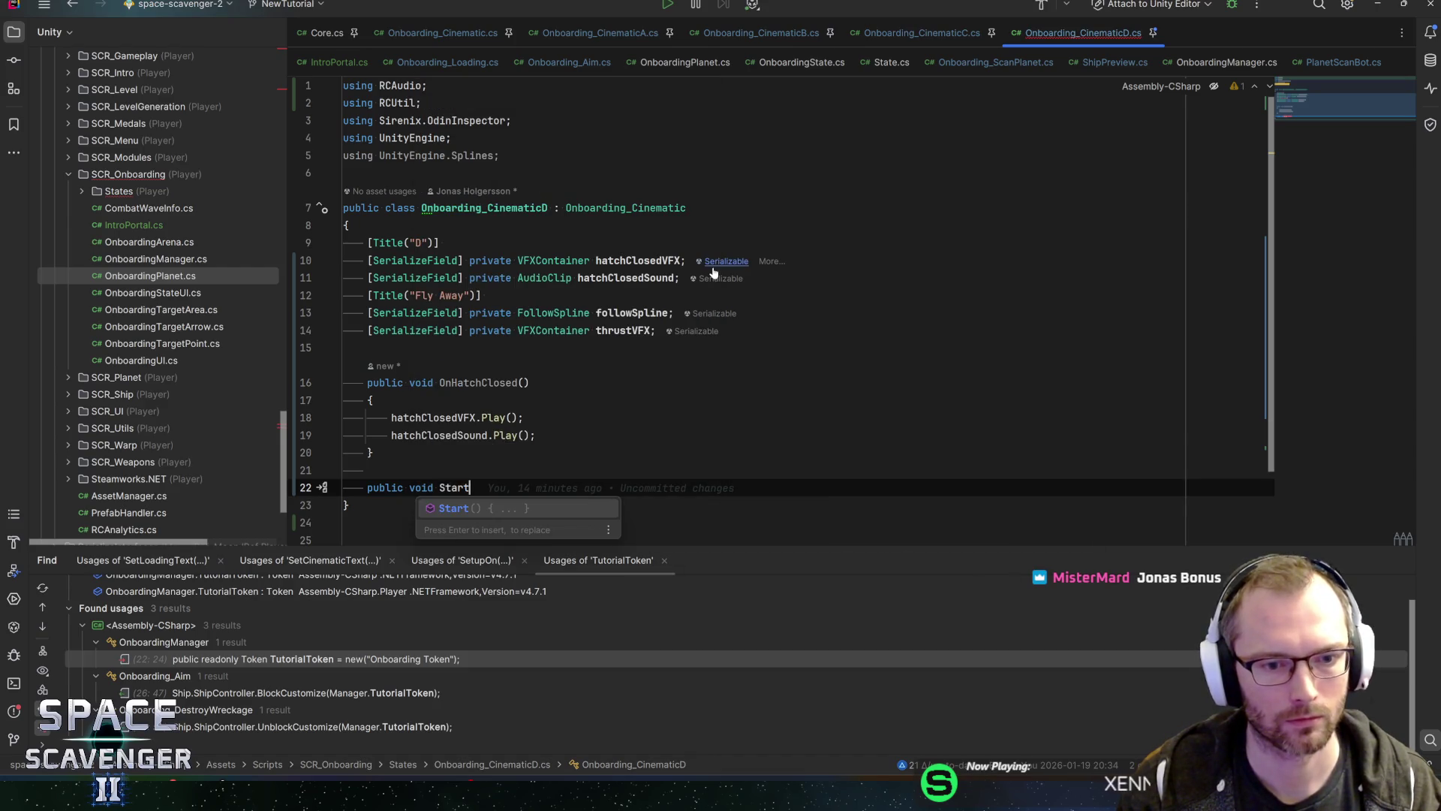
{"action": "type", "text": "FlyAway()"}
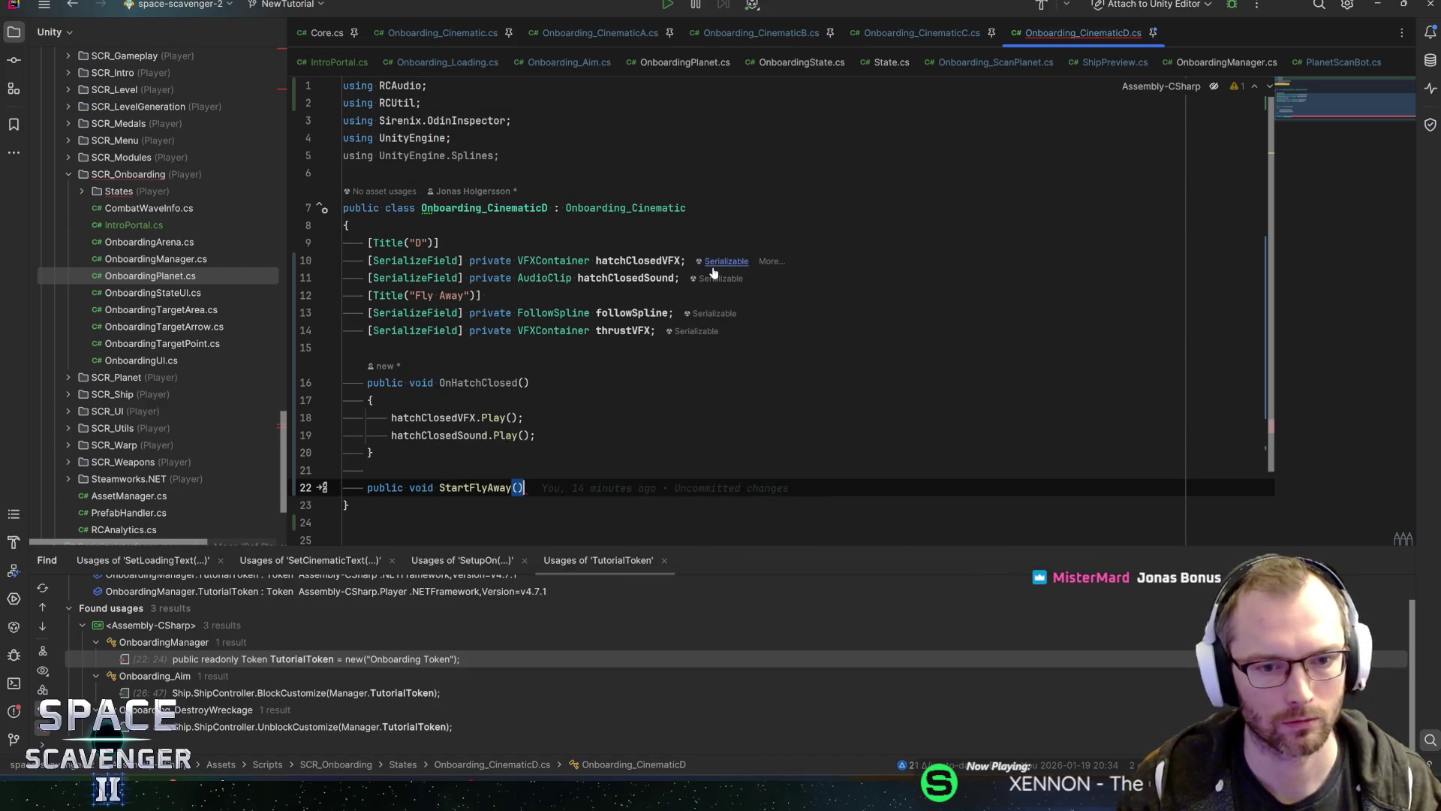
{"action": "key", "text": "Return"}
{"action": "type", "text": "{"}
{"action": "key", "text": "Return"}
{"action": "type", "text": "followSpline.s"}
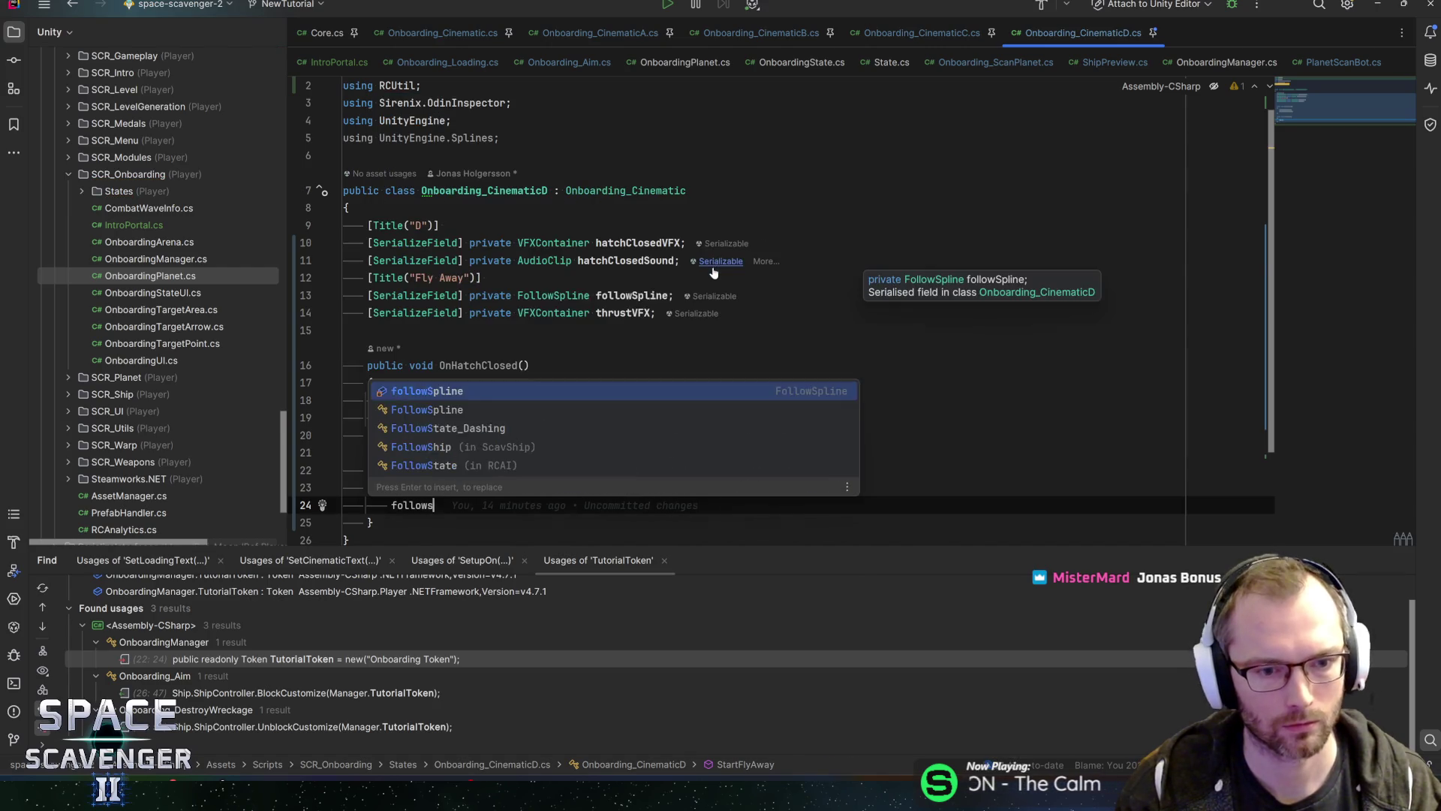
{"action": "type", "text": "etF"}
{"action": "key", "text": "Return"}
{"action": "type", "text": "tru);"}
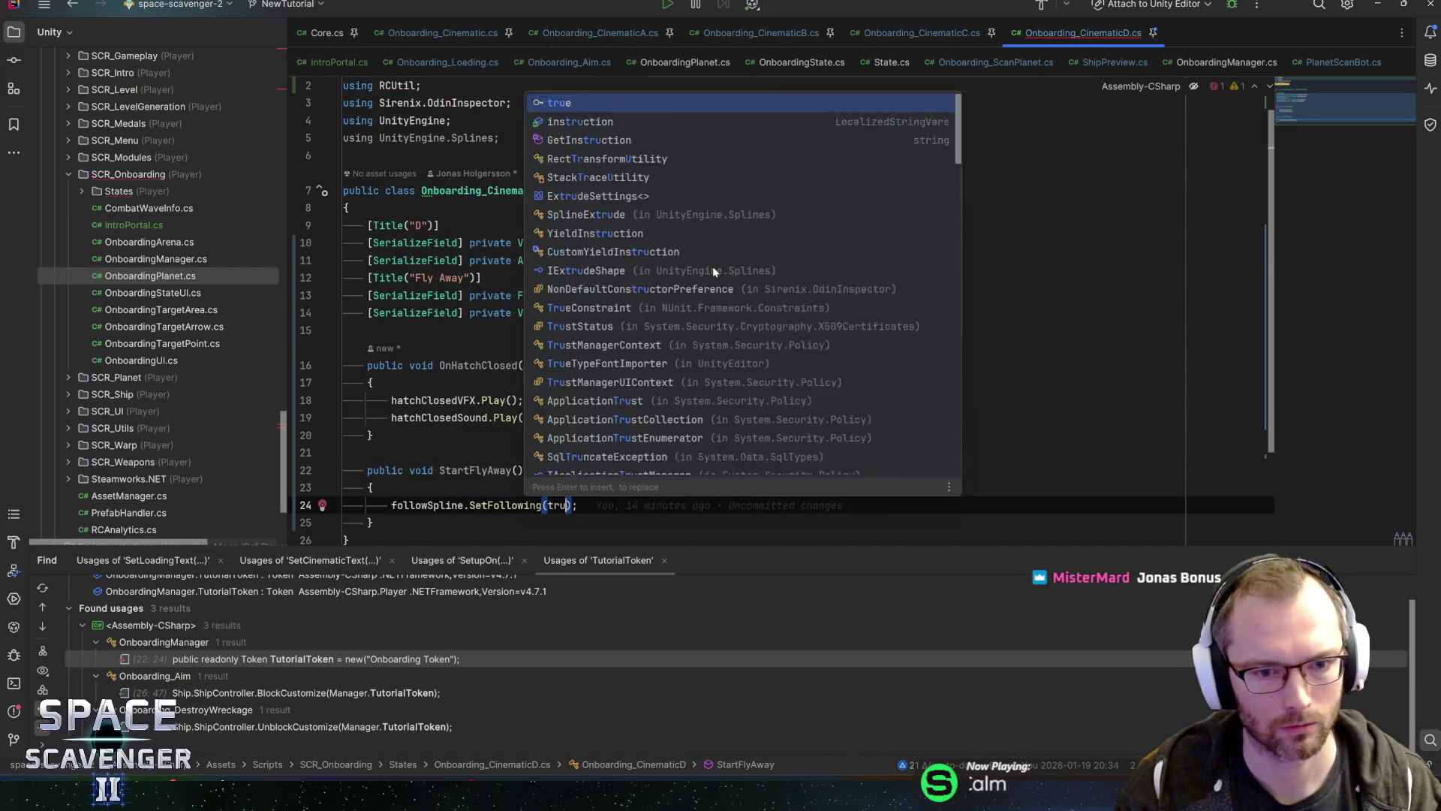
{"action": "key", "text": "Return"}
{"action": "type", "text": ";"}
{"action": "key", "text": "Return"}
Step: Add thrustVFX.Play() to StartFlyAway and save the script
{"action": "type", "text": "thruste"}
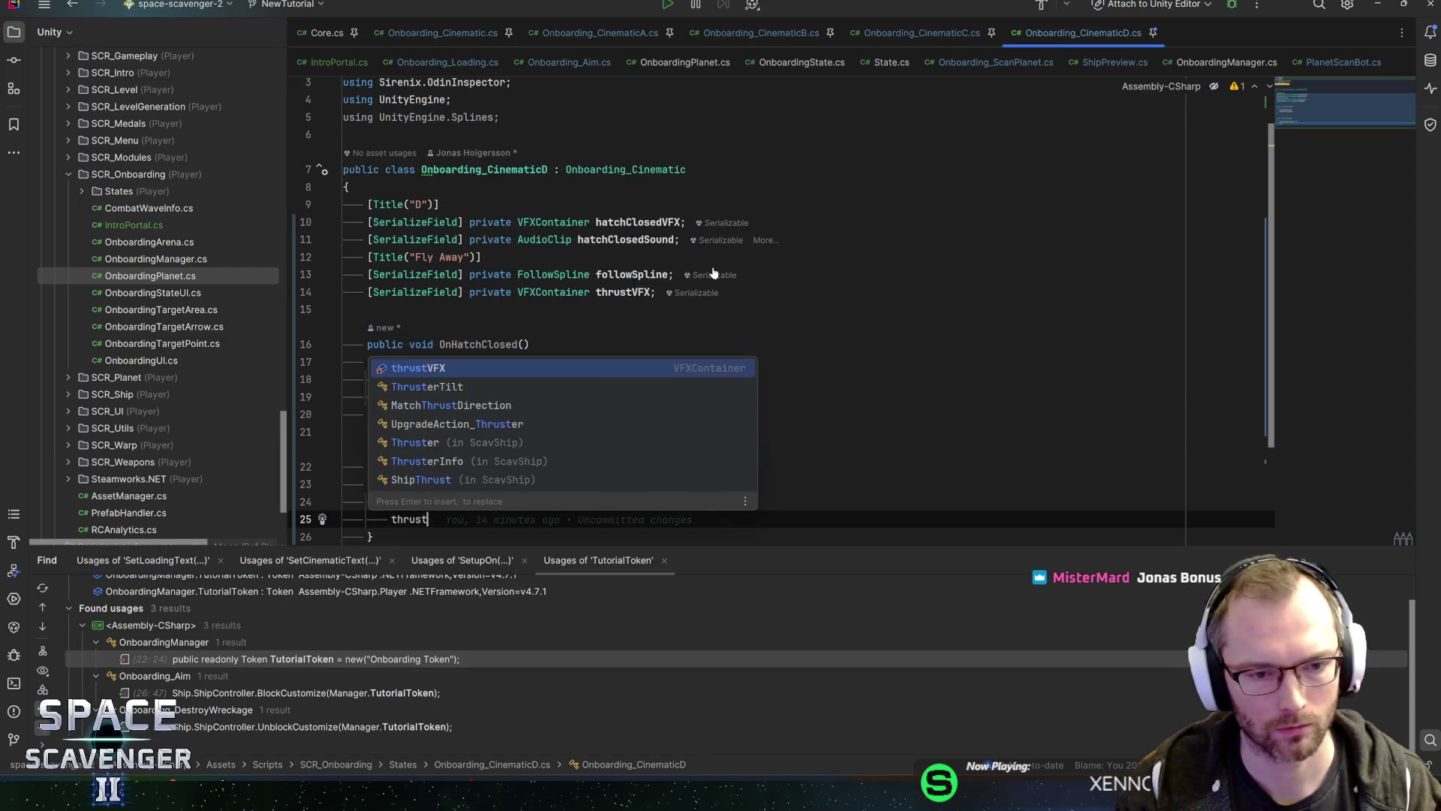
{"action": "key", "text": "BackSpace"}
{"action": "type", "text": "V"}
{"action": "key", "text": "Return"}
{"action": "type", "text": ".pla"}
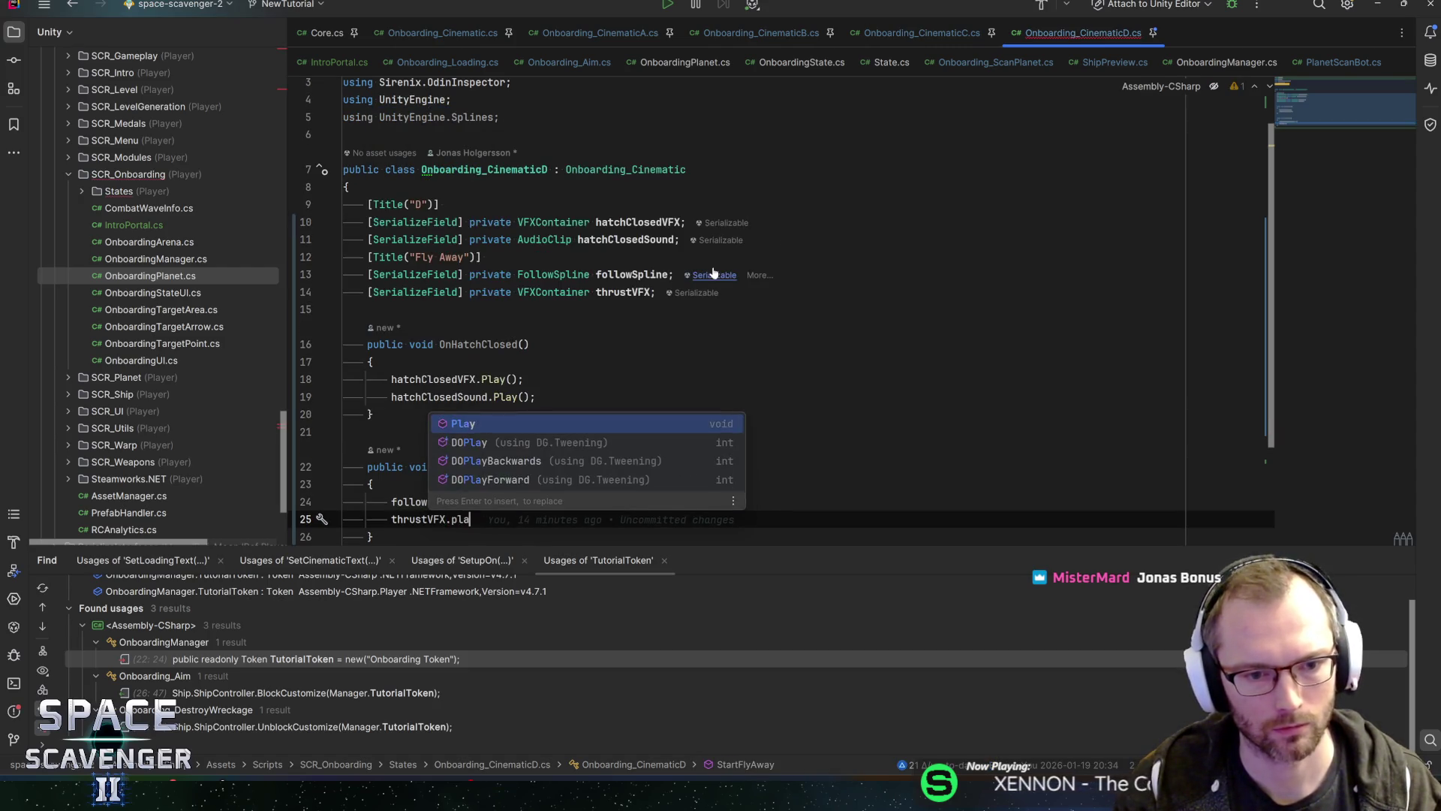
{"action": "key", "text": "Return"}
{"action": "type", "text": ";"}
{"action": "key", "text": "ctrl+s"}
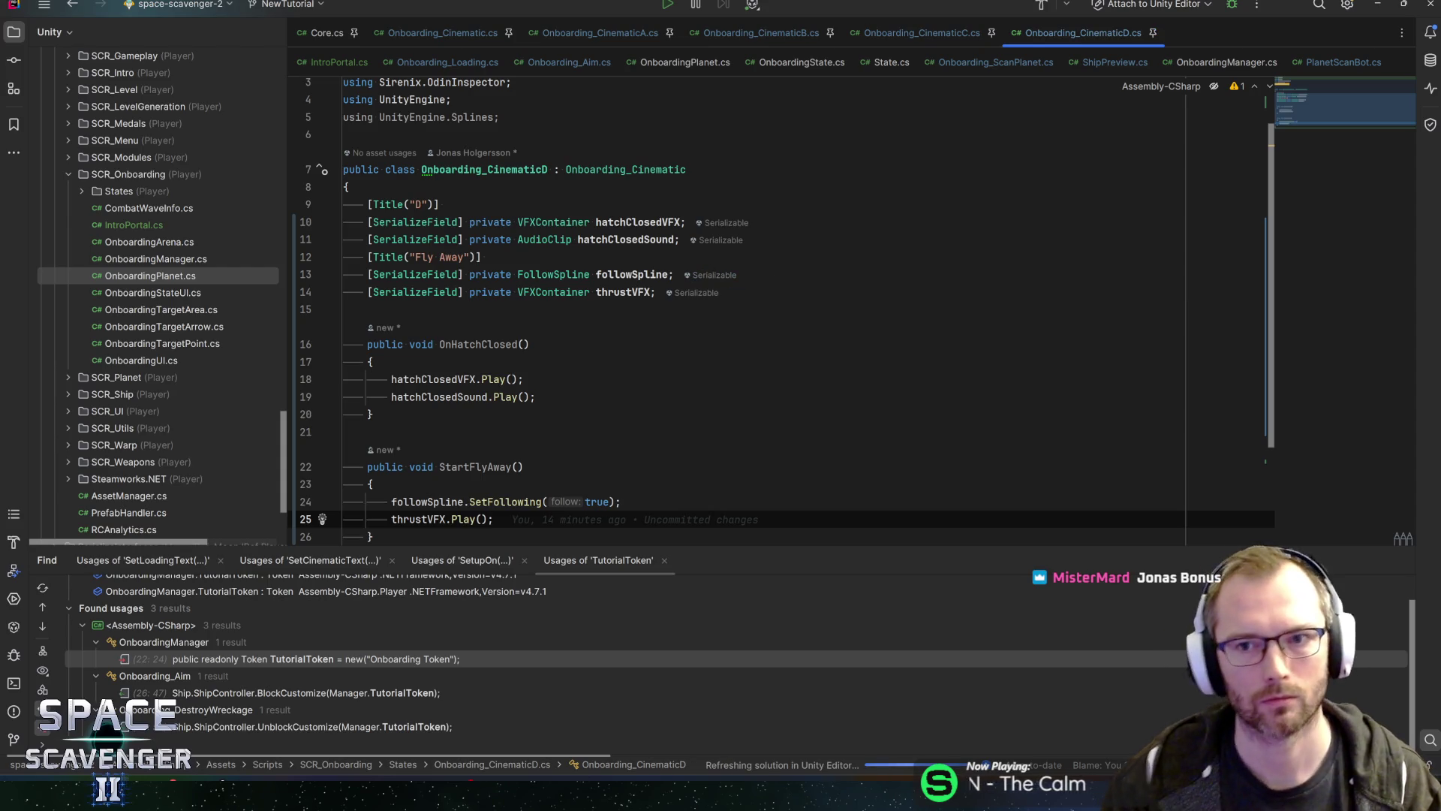
{"action": "key", "text": "alt+Tab"}
{"action": "key", "text": "shift+Tab"}
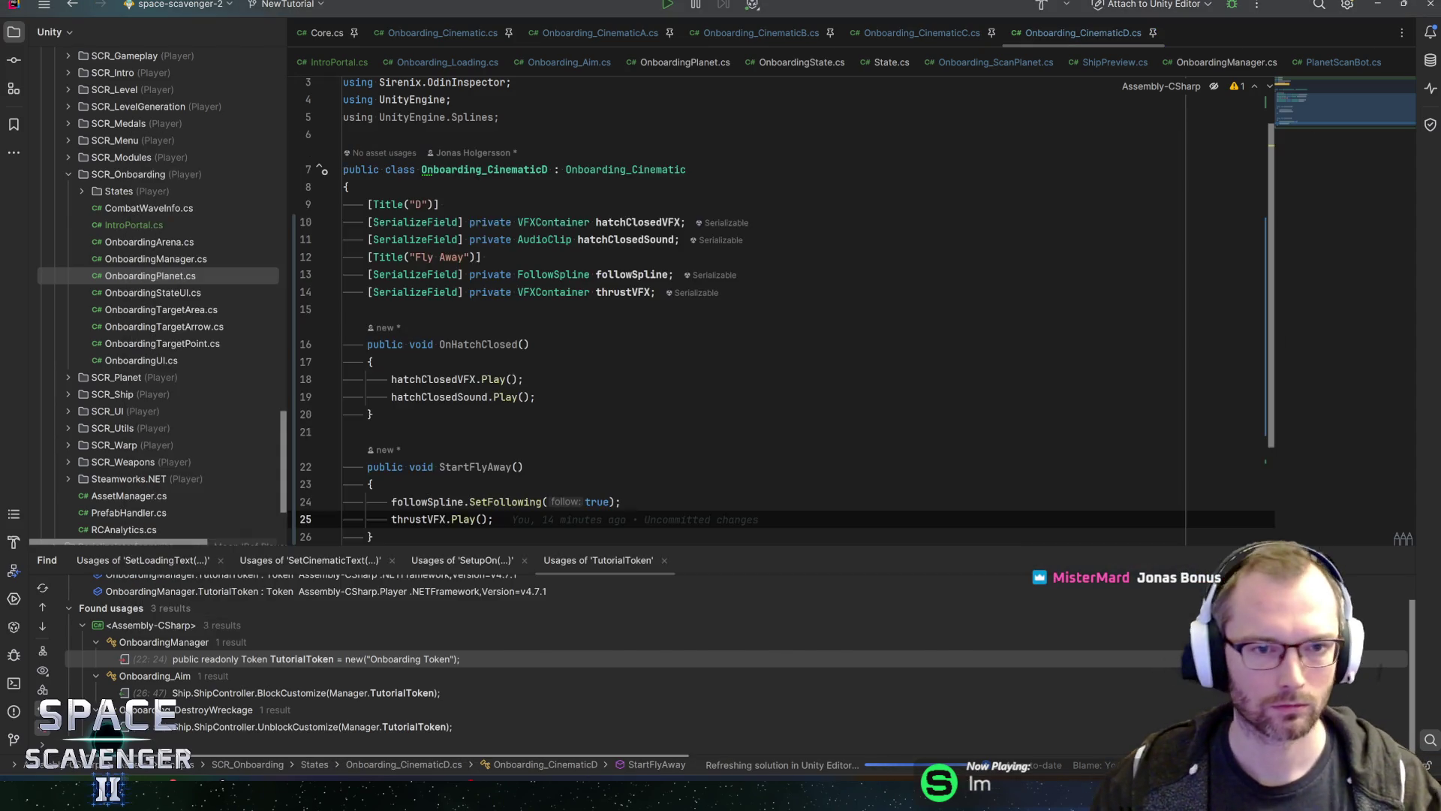
Step: Add a [SerializeField] private AudioClip thrustSound field below thrustVFX
{"action": "left_click", "coordinate": [696, 289]}
{"action": "key", "text": "Return"}
{"action": "type", "text": "[SerializeField] private AudioClip hatchClosedSo"}
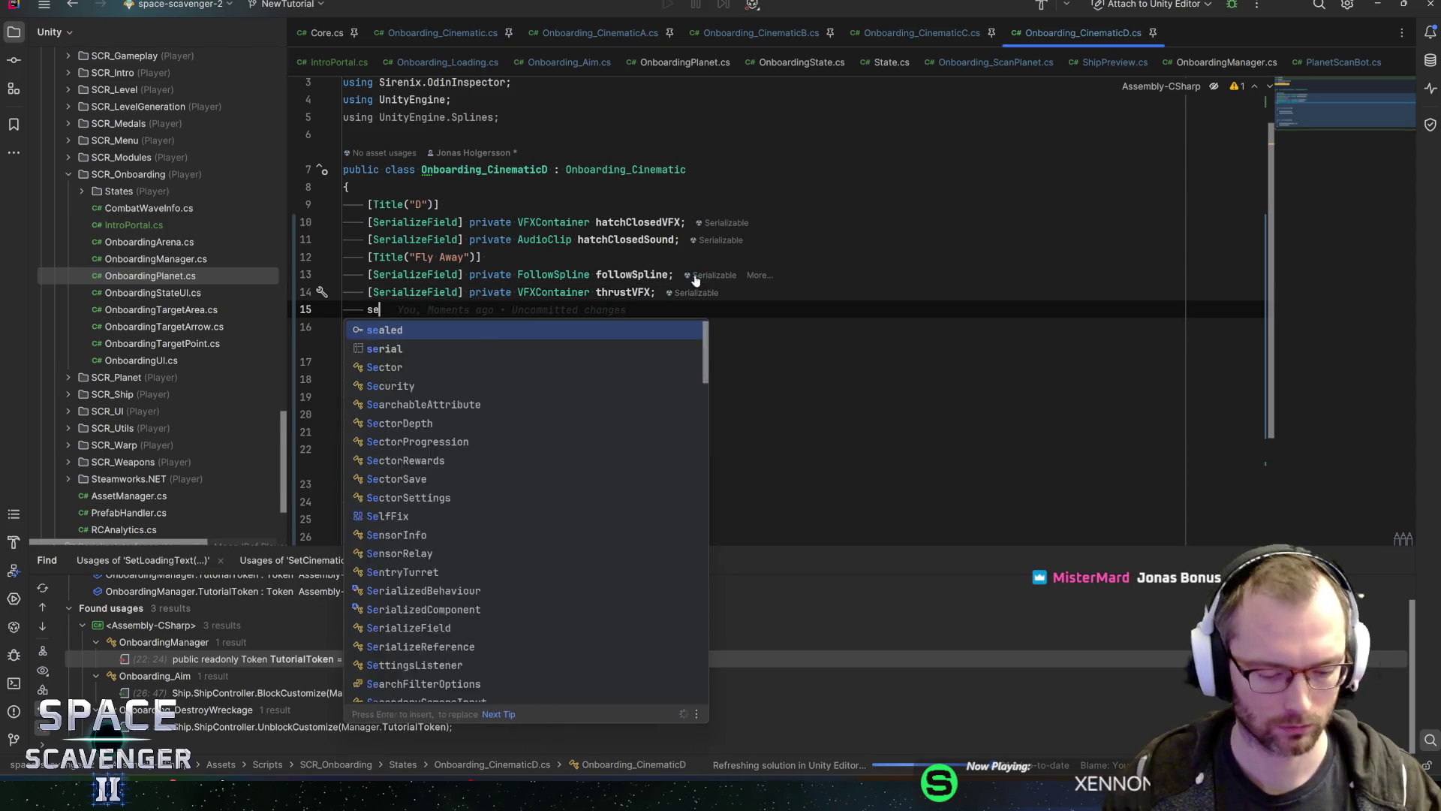
{"action": "type", "text": "und"}
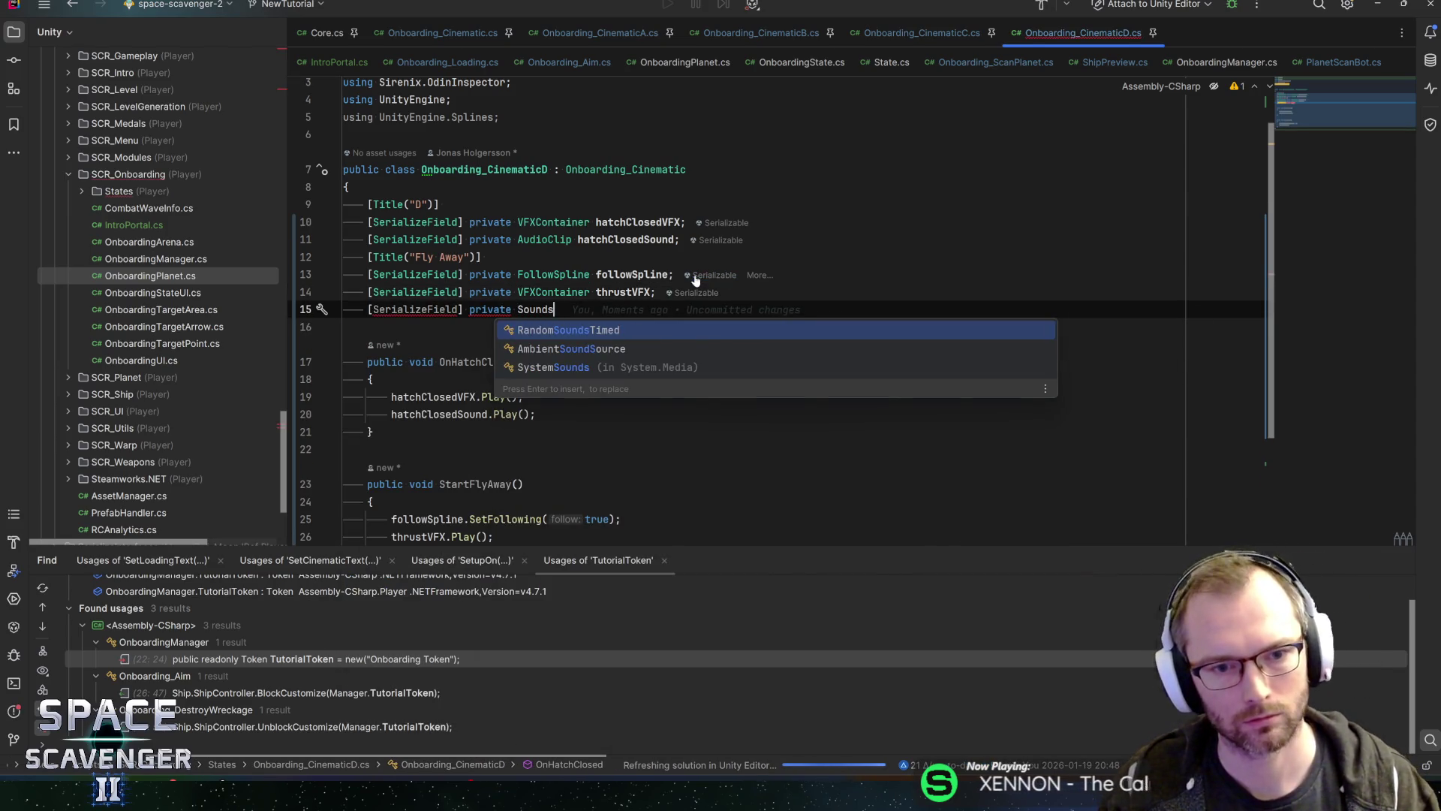
{"action": "key", "text": "BackSpace"}
{"action": "key", "text": "BackSpace"}
{"action": "key", "text": "BackSpace"}
{"action": "type", "text": "ate AudioC"}
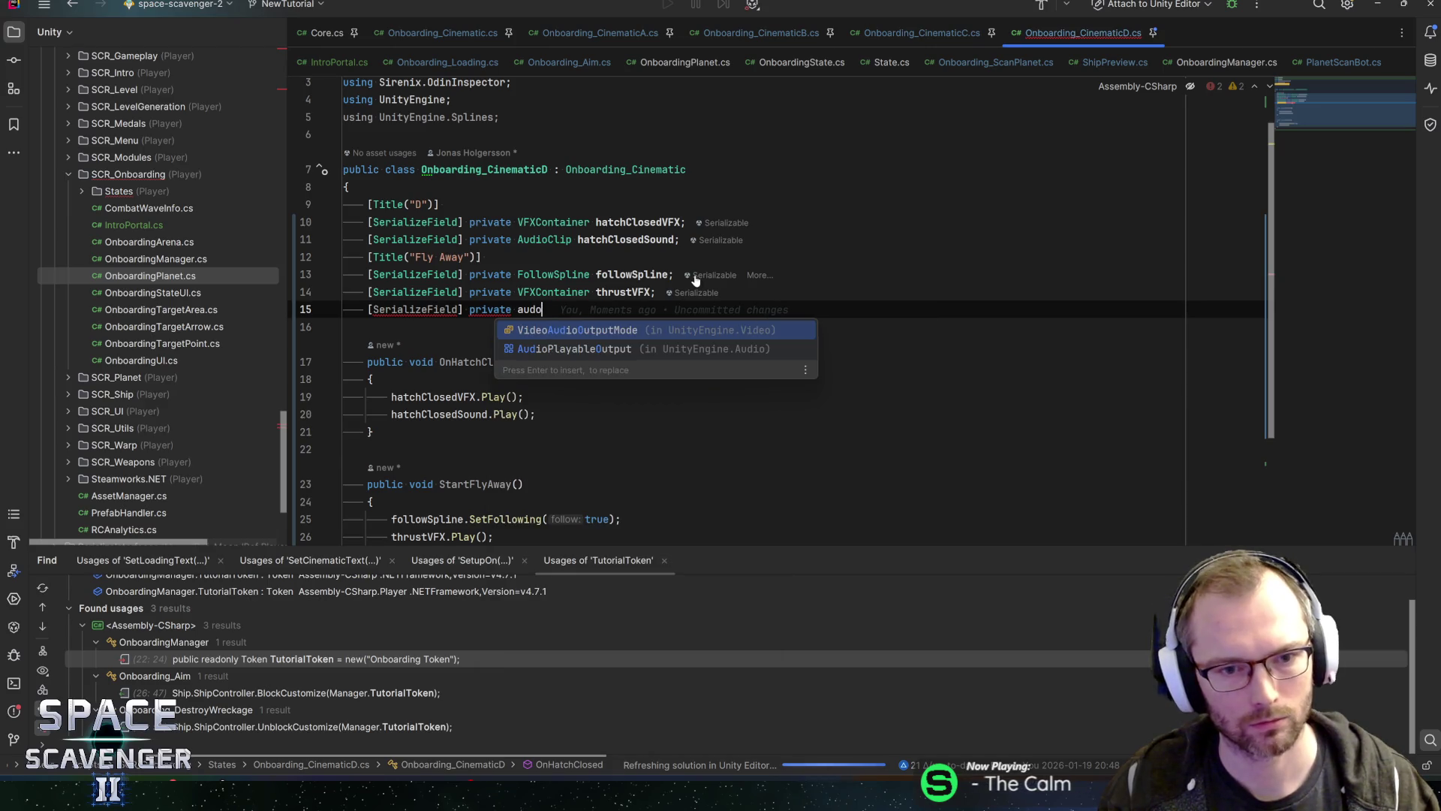
{"action": "key", "text": "Return"}
{"action": "type", "text": "thrustS"}
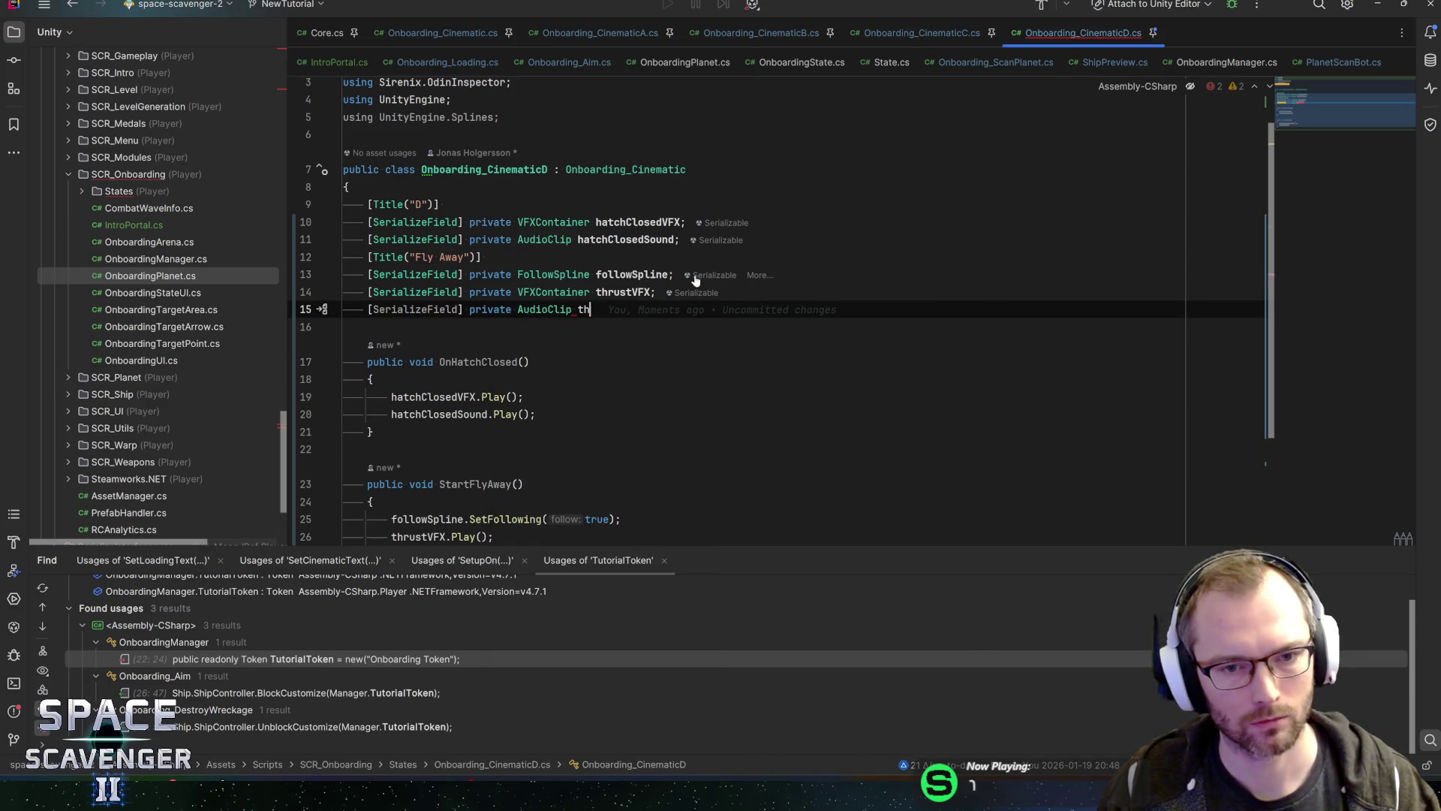
{"action": "type", "text": "ound;"}
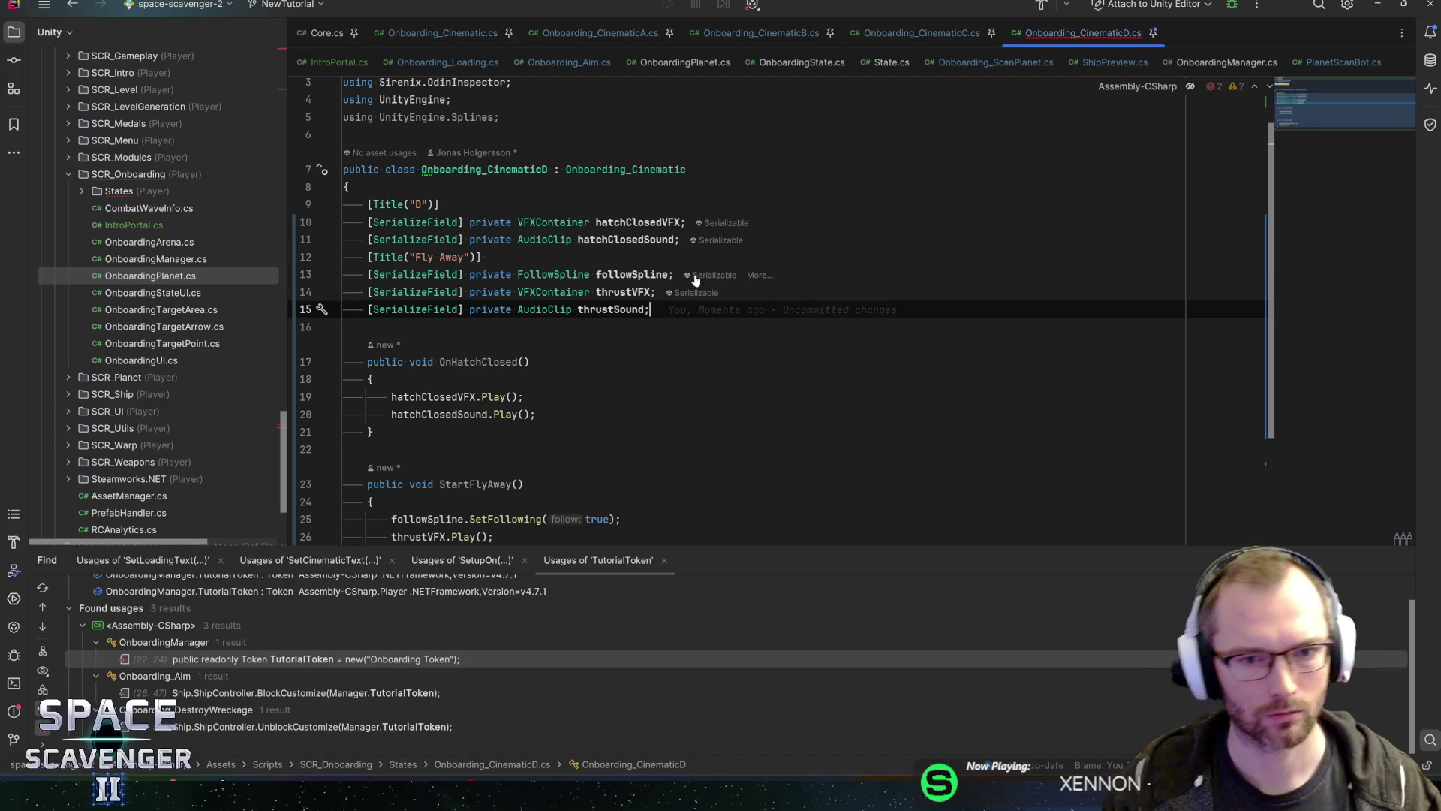
{"action": "scroll", "coordinate": [695, 280], "scroll_direction": "down", "scroll_amount": 3}
Step: Make StartFlyAway also call thrustSound.PlayOn(thrustVFX.transform)
{"action": "left_click", "coordinate": [505, 361]}
{"action": "left_click", "coordinate": [493, 379]}
{"action": "key", "text": "Return"}
{"action": "type", "text": "thrustSound.playOn"}
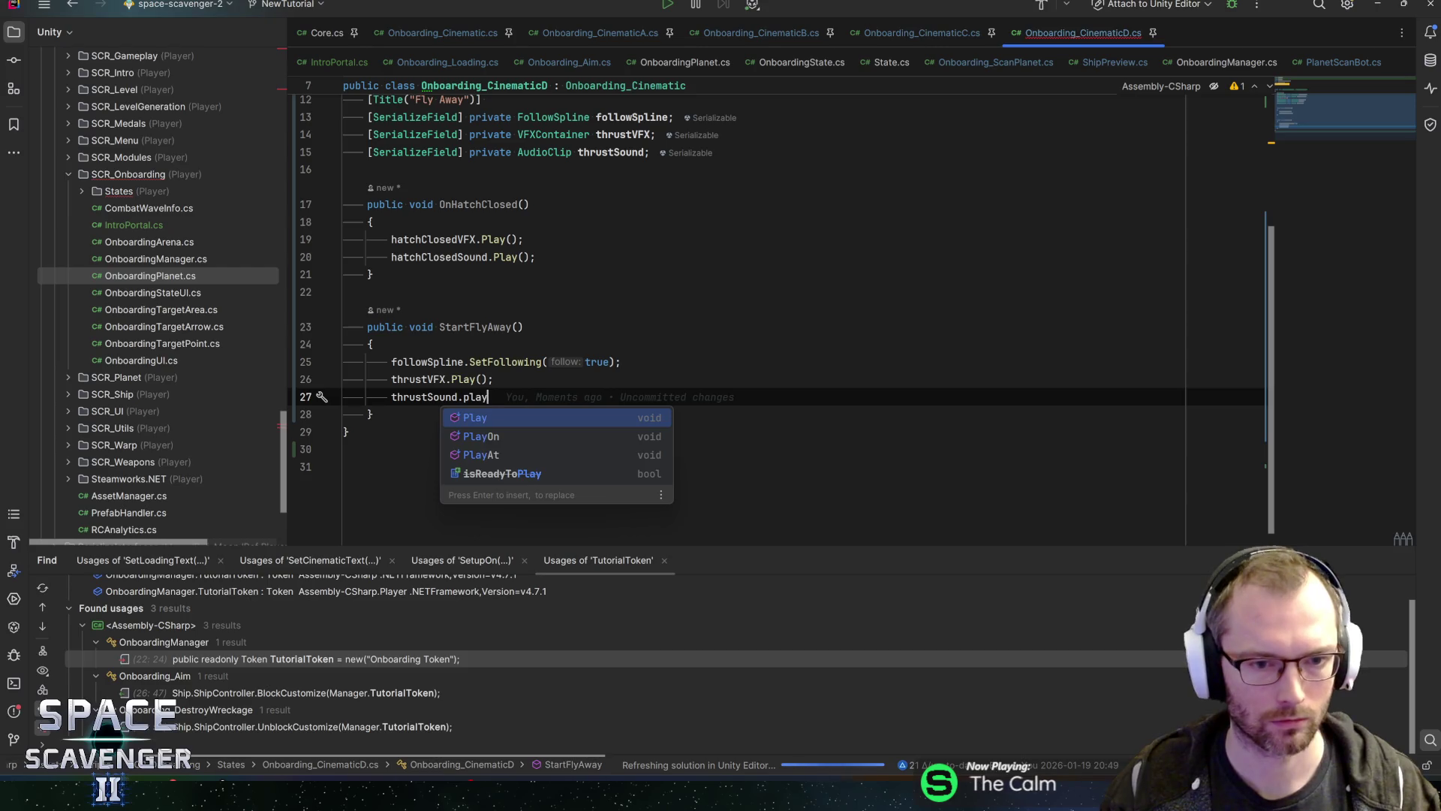
{"action": "key", "text": "Return"}
{"action": "type", "text": "thrustVFX.t);"}
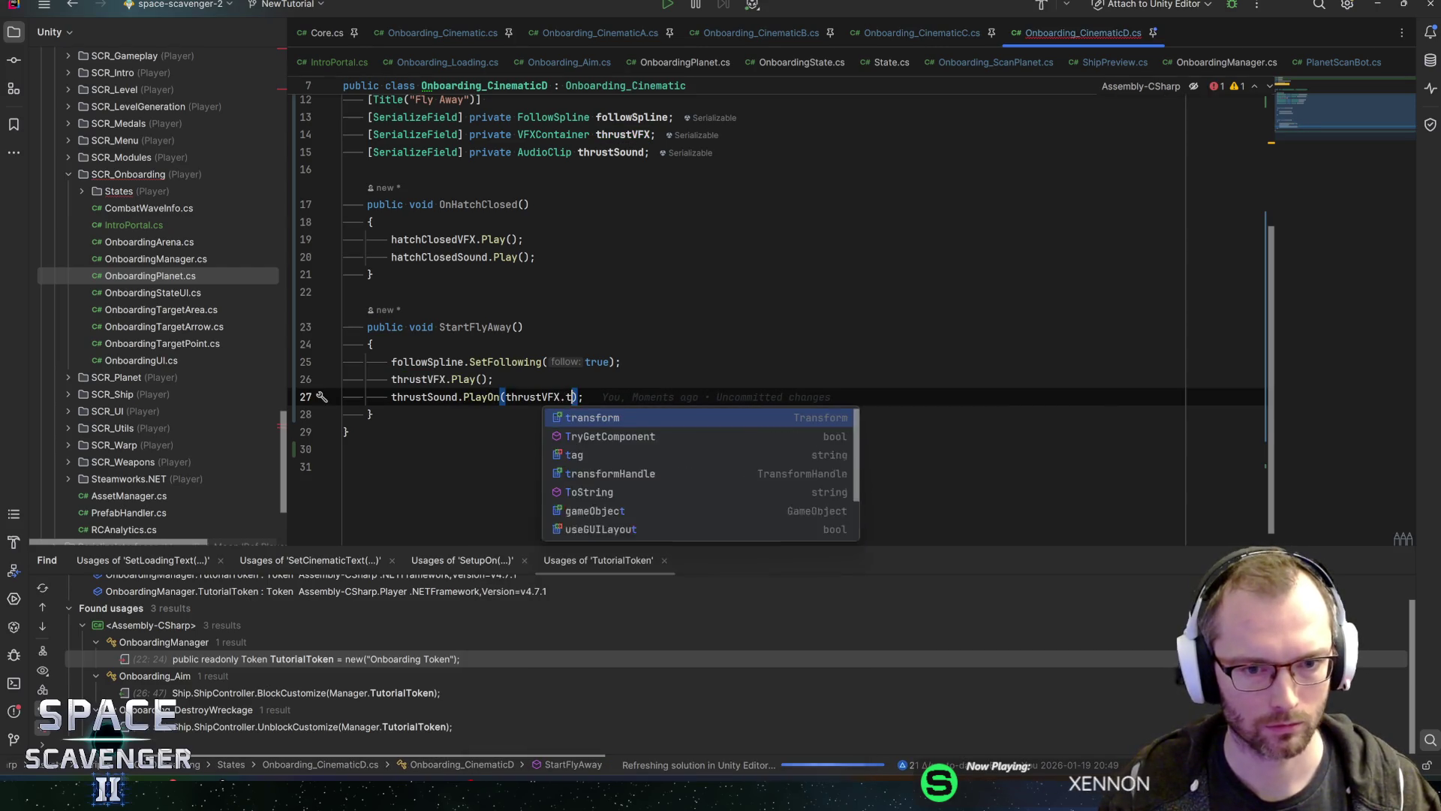
{"action": "key", "text": "Return"}
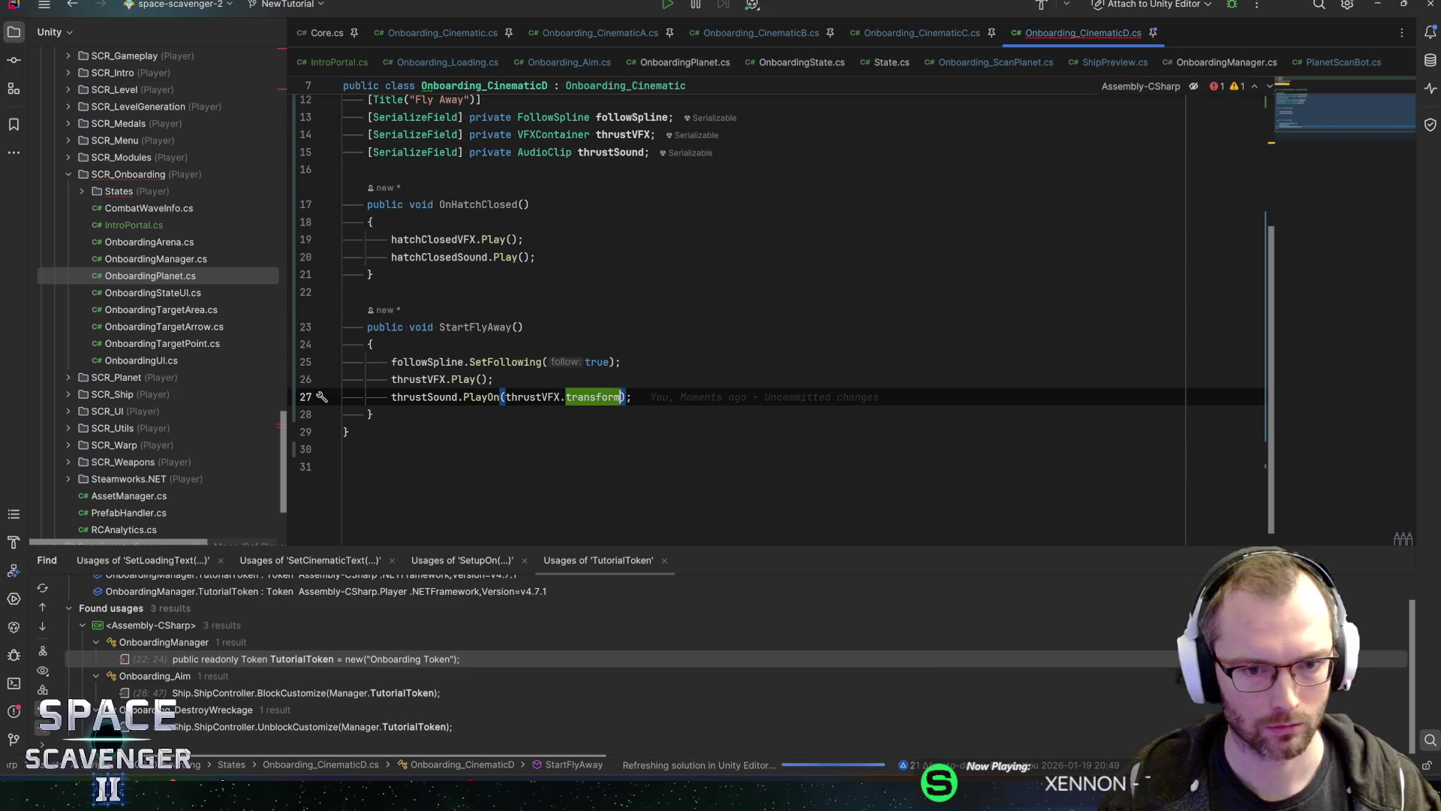
{"action": "key", "text": "Down"}
{"action": "key", "text": "End"}
{"action": "key", "text": "Return"}
{"action": "key", "text": "Return"}
Step: Override OnExit to call thrustVFX.transform.StopLoopingSound(), then save and return to Unity
{"action": "type", "text": "onexi"}
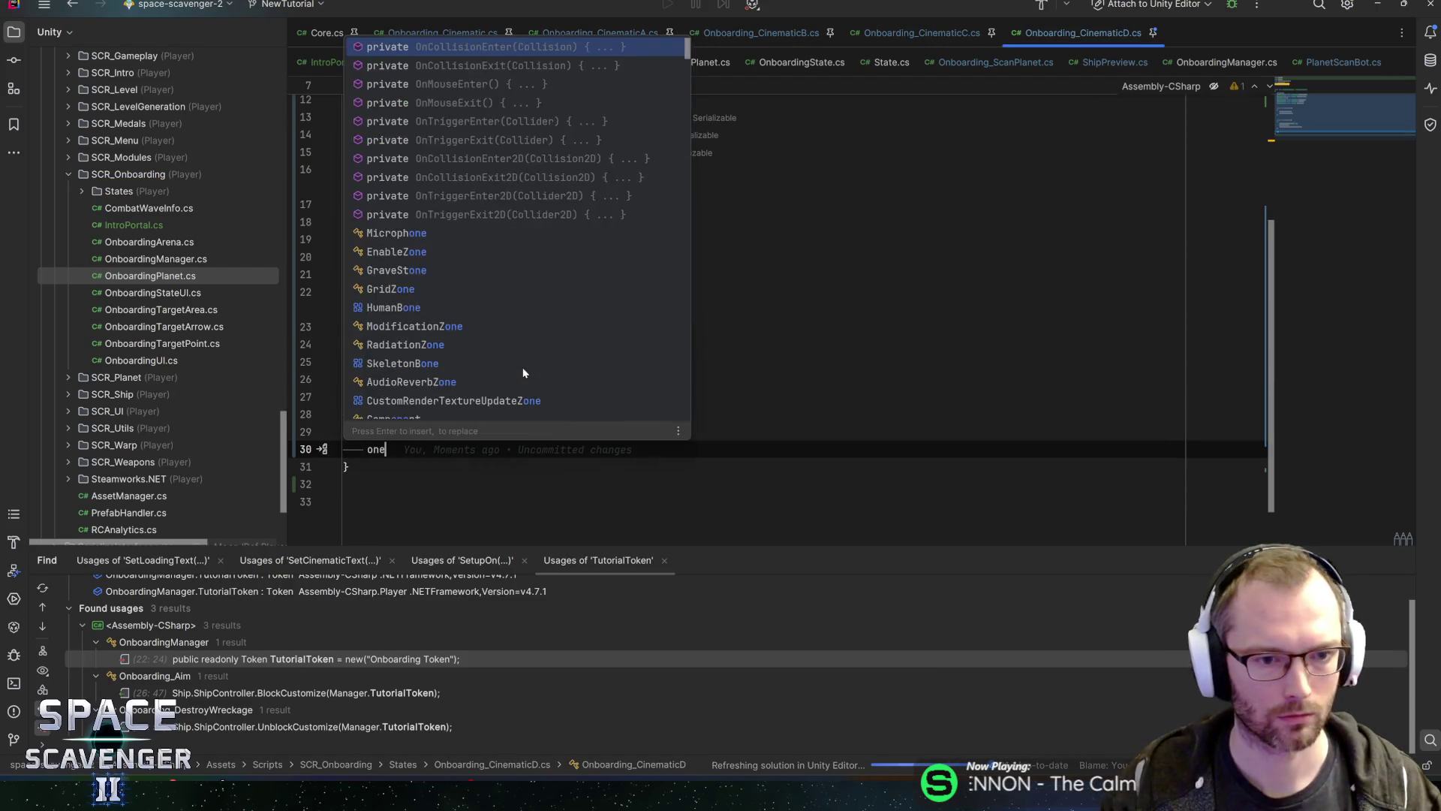
{"action": "key", "text": "Up"}
{"action": "key", "text": "Up"}
{"action": "key", "text": "Up"}
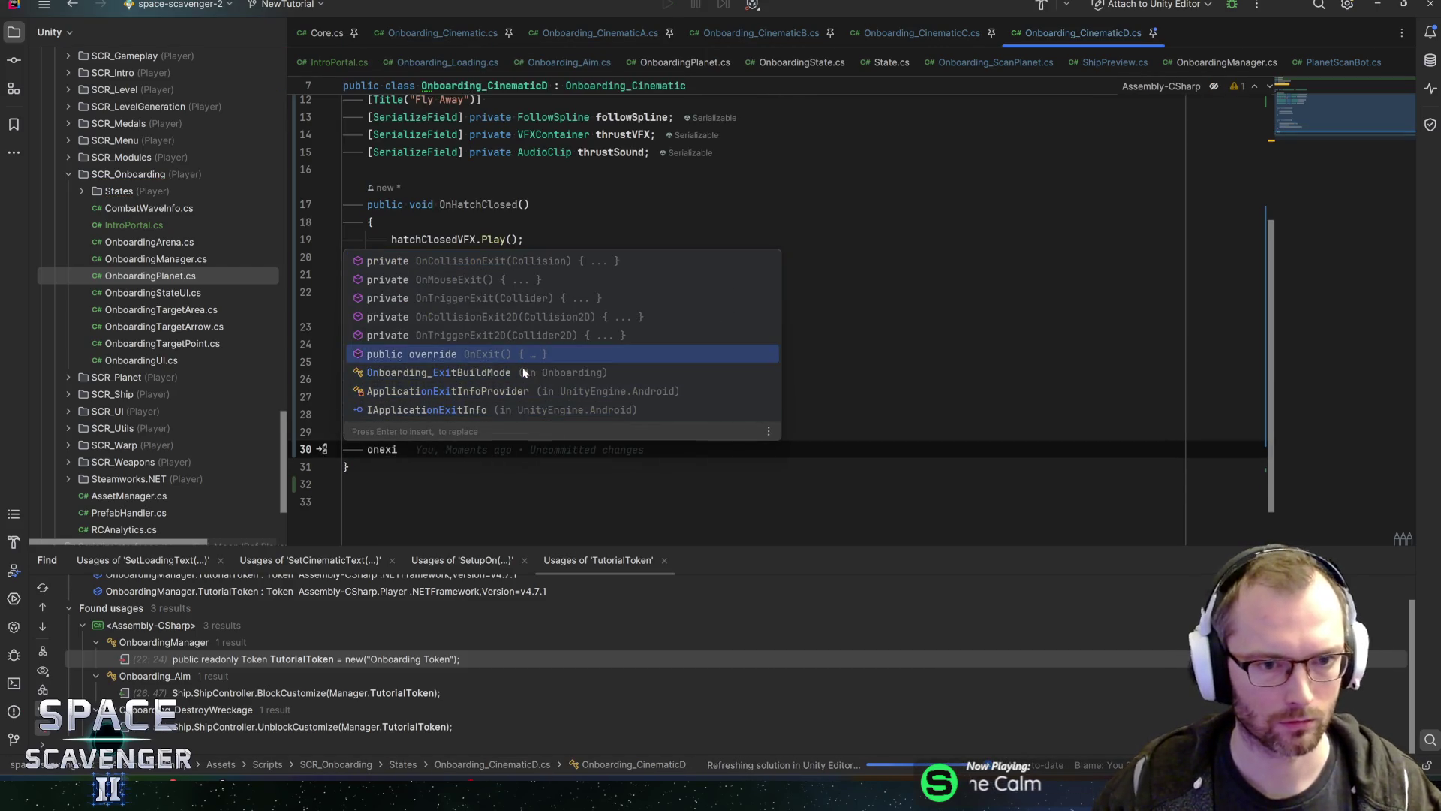
{"action": "key", "text": "Return"}
{"action": "type", "text": "thrustf"}
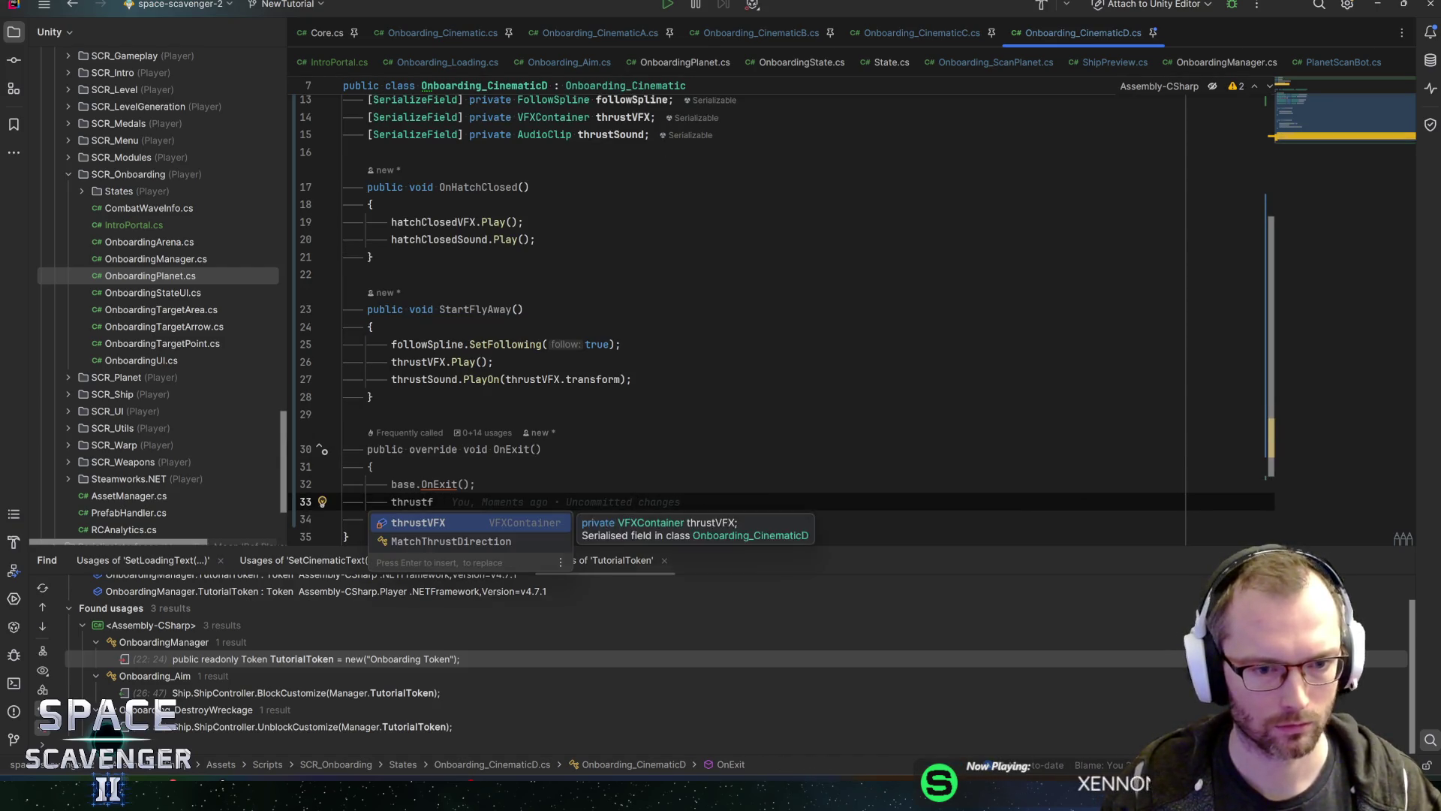
{"action": "key", "text": "Return"}
{"action": "type", "text": ".tr"}
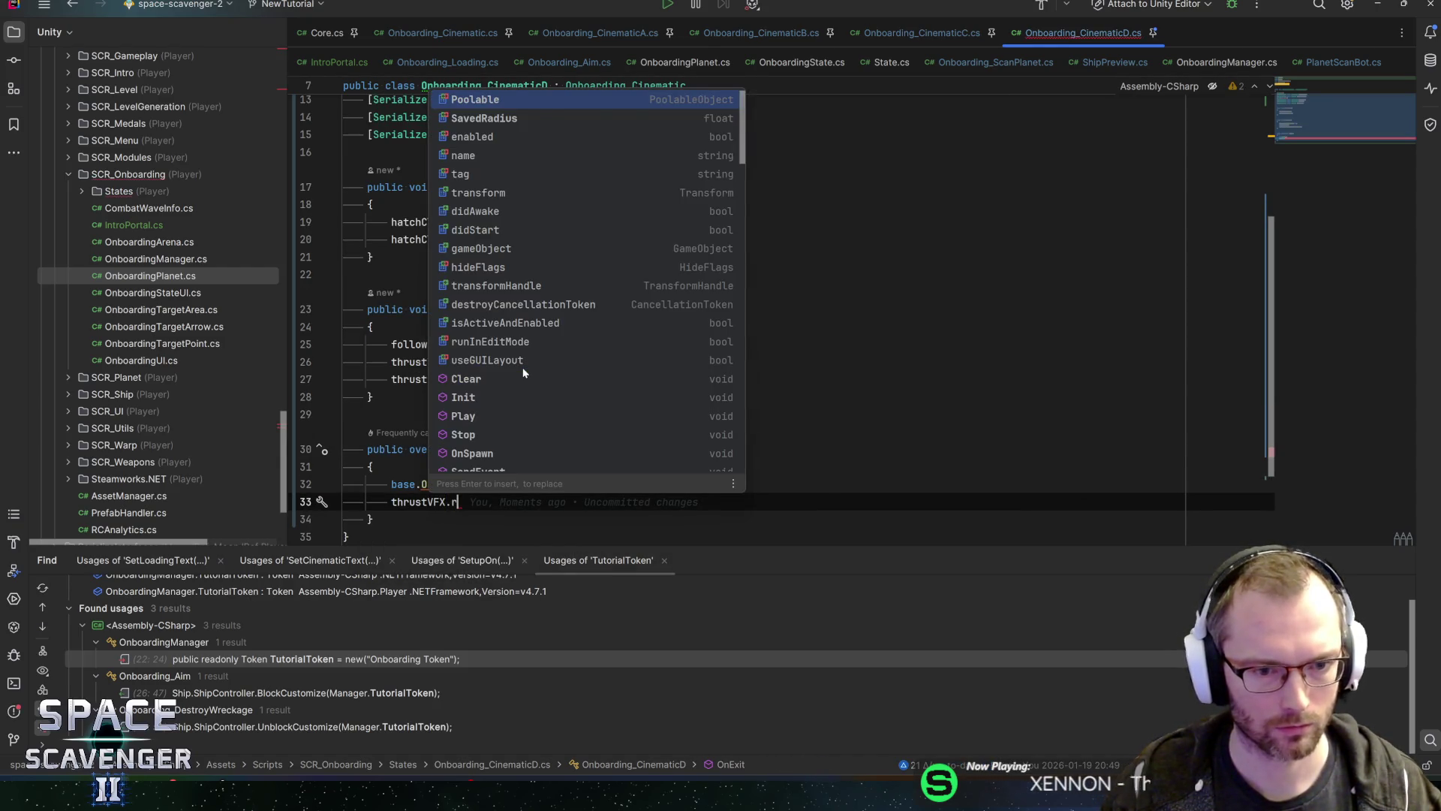
{"action": "type", "text": "an"}
{"action": "key", "text": "Return"}
{"action": "type", "text": ".so"}
{"action": "key", "text": "BackSpace"}
{"action": "type", "text": "topl"}
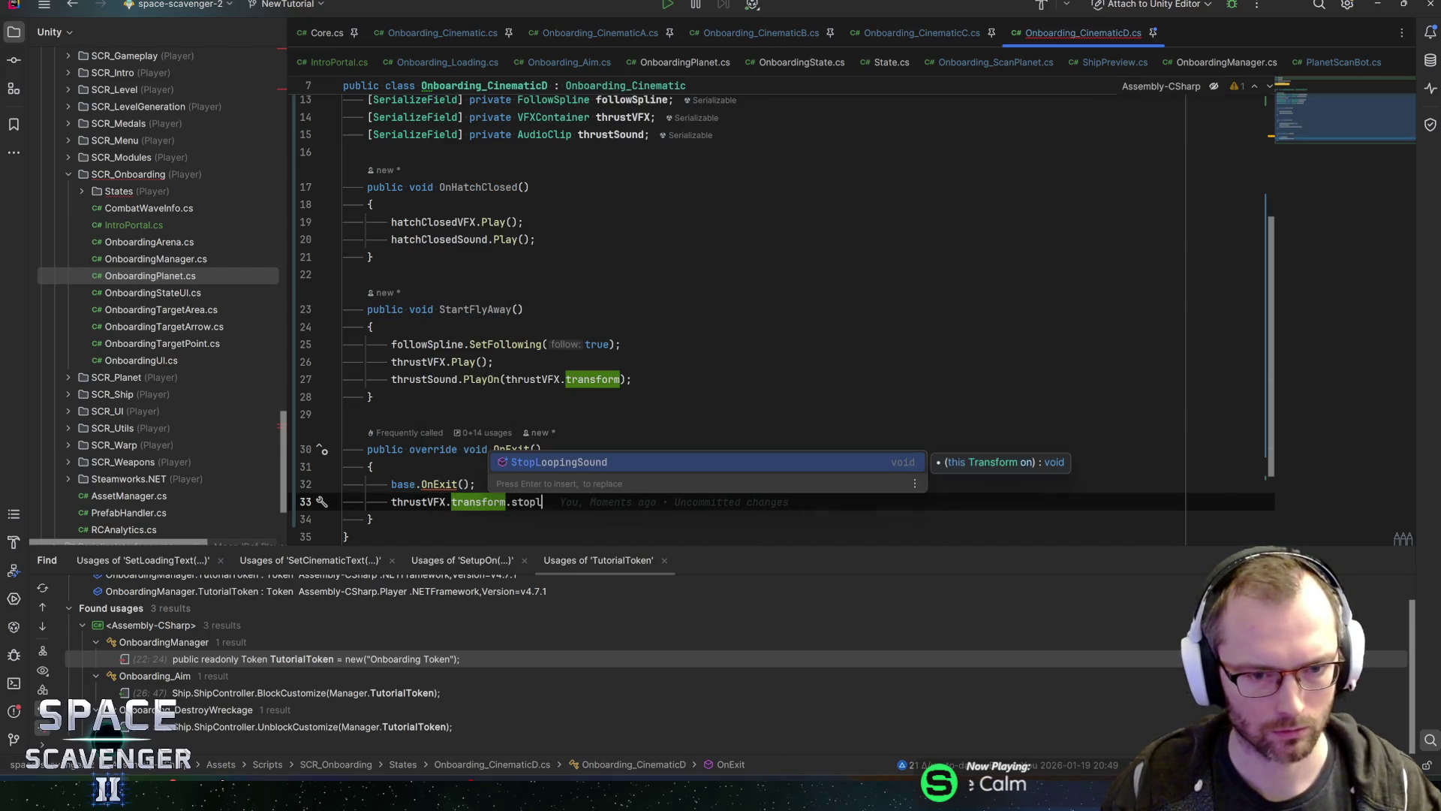
{"action": "key", "text": "Return"}
{"action": "key", "text": "ctrl+s"}
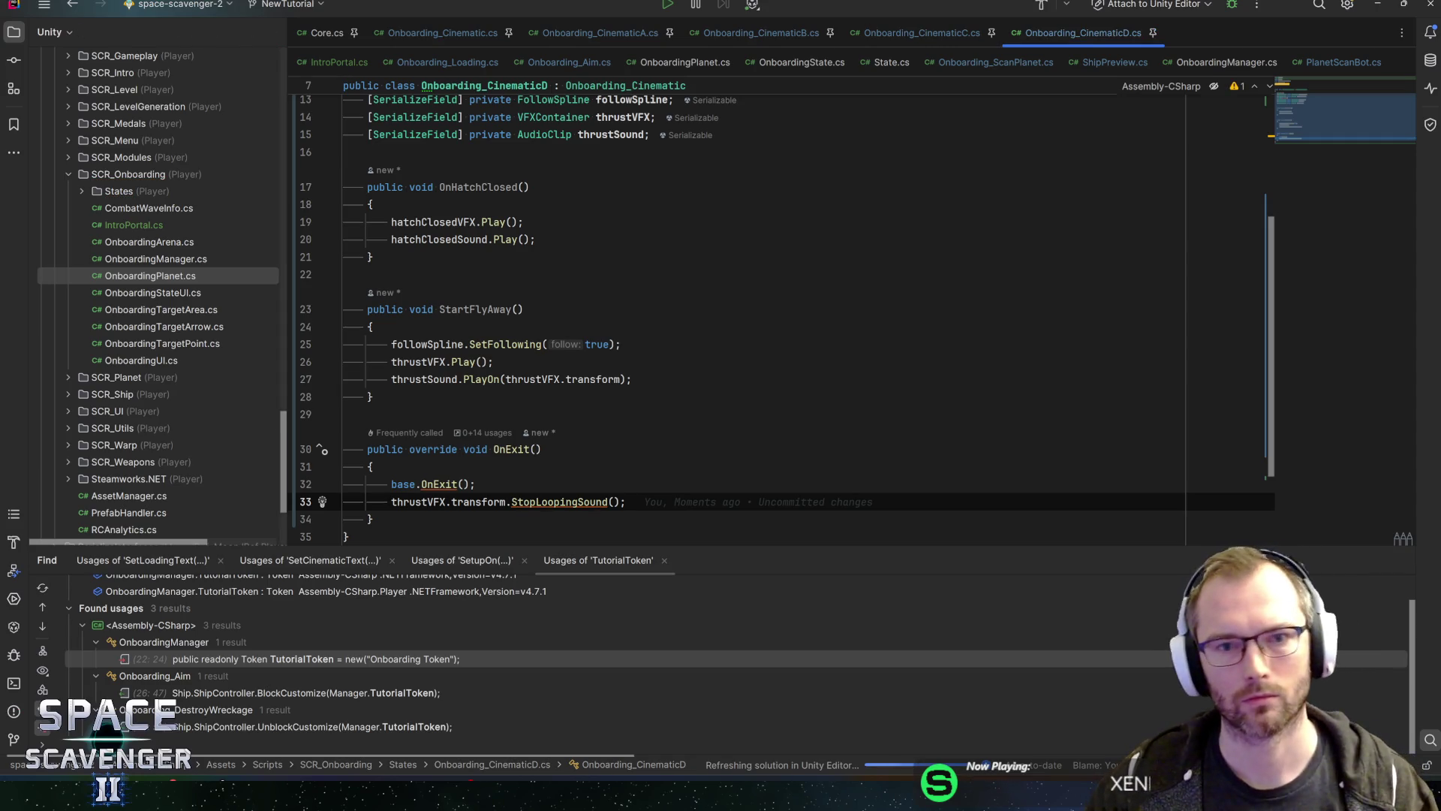
{"action": "left_click", "coordinate": [1377, 4]}
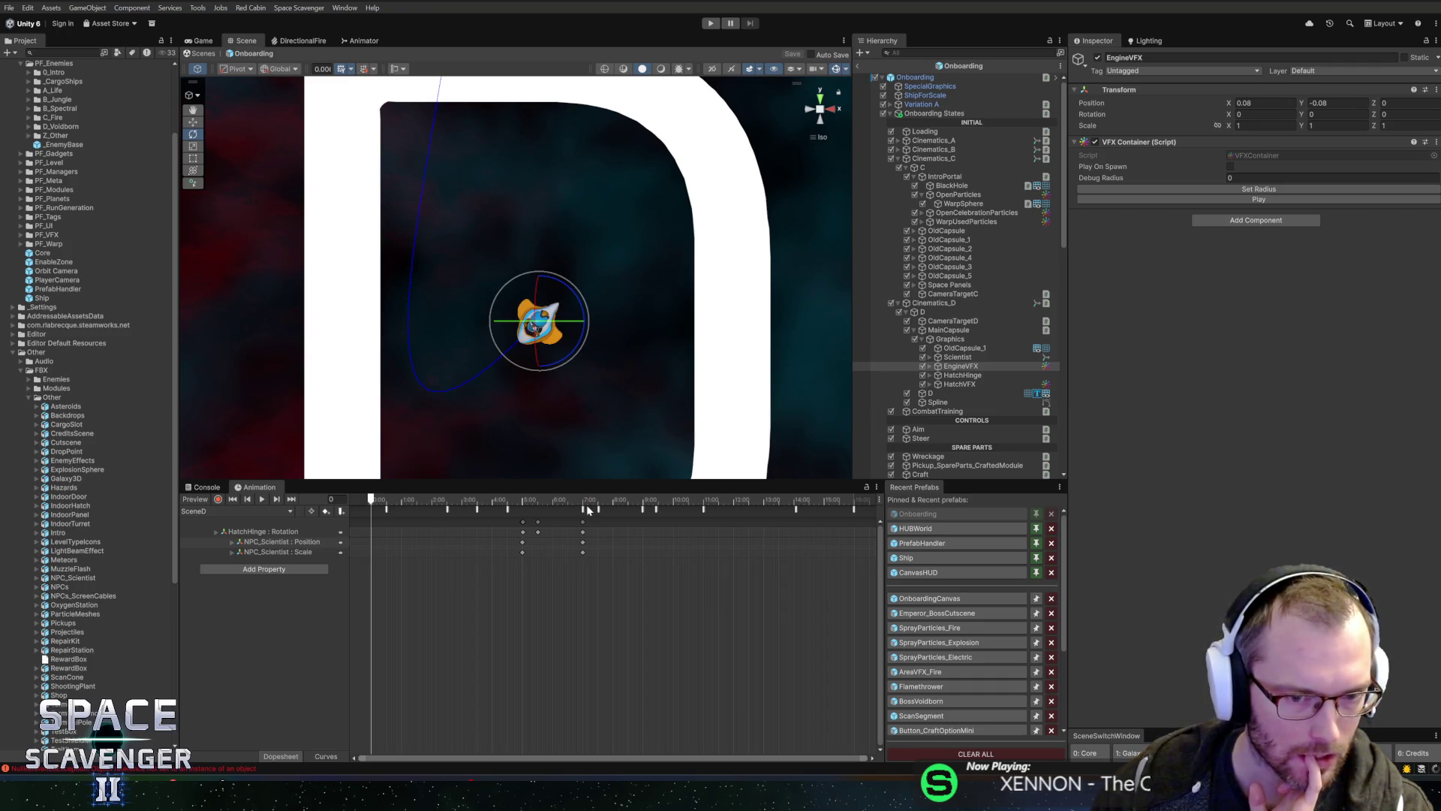
Step: Add an animation event at frame 462 calling StartFlyAway(), then exit prefab mode
{"action": "left_click", "coordinate": [598, 503]}
{"action": "left_click_drag", "start_coordinate": [597, 503], "coordinate": [615, 501]}
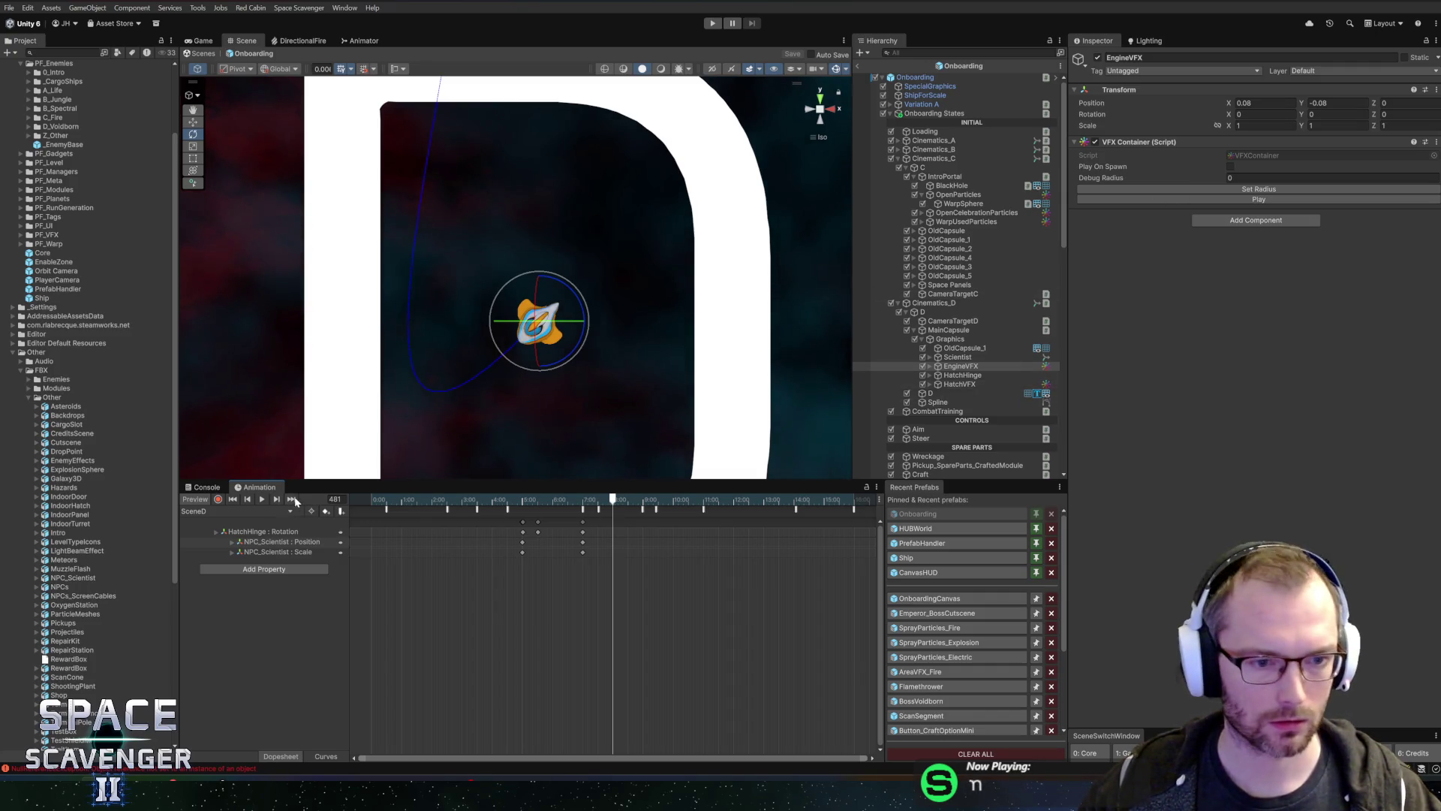
{"action": "left_click", "coordinate": [343, 511]}
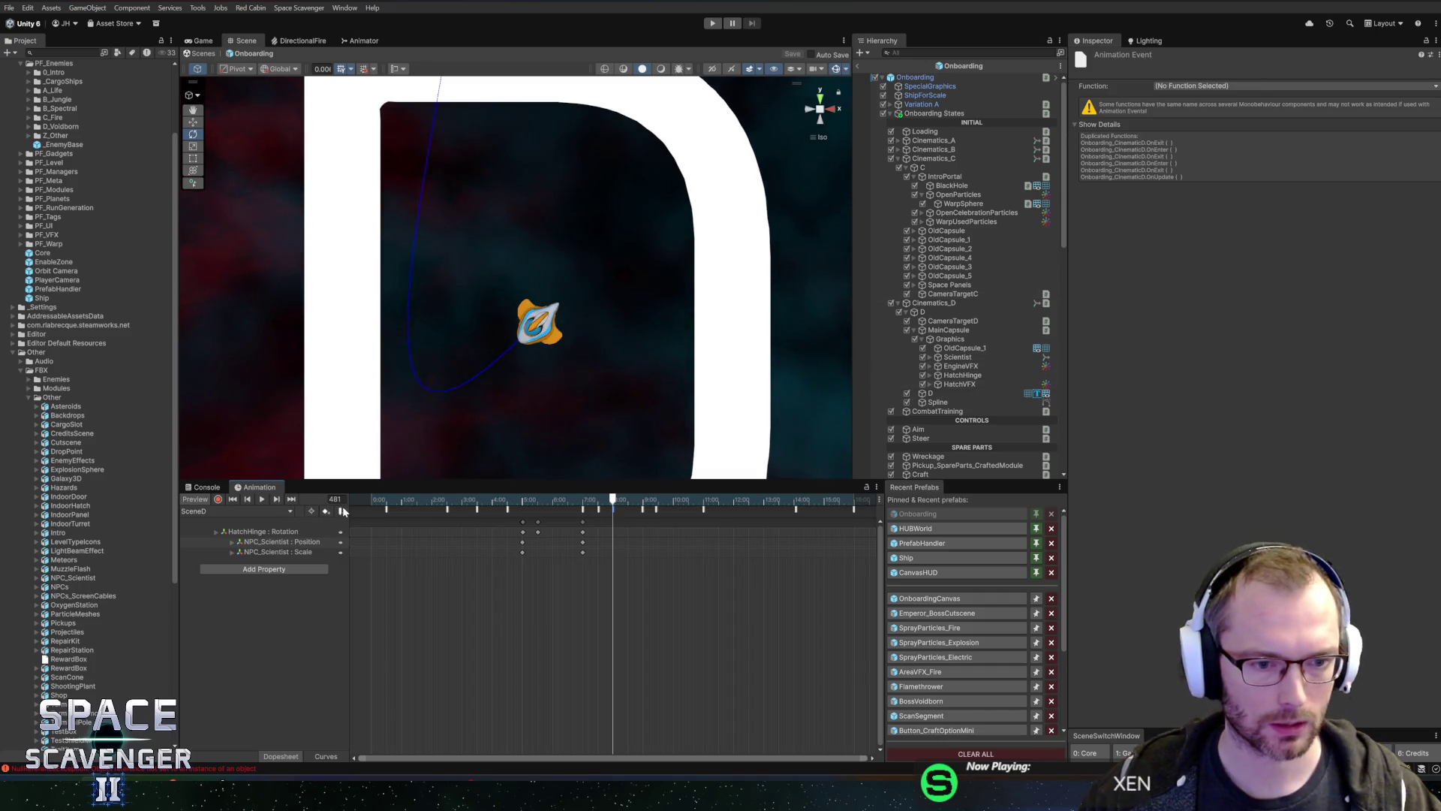
{"action": "left_click", "coordinate": [1223, 87]}
{"action": "mouse_move", "coordinate": [1231, 102]}
{"action": "mouse_move", "coordinate": [1346, 96]}
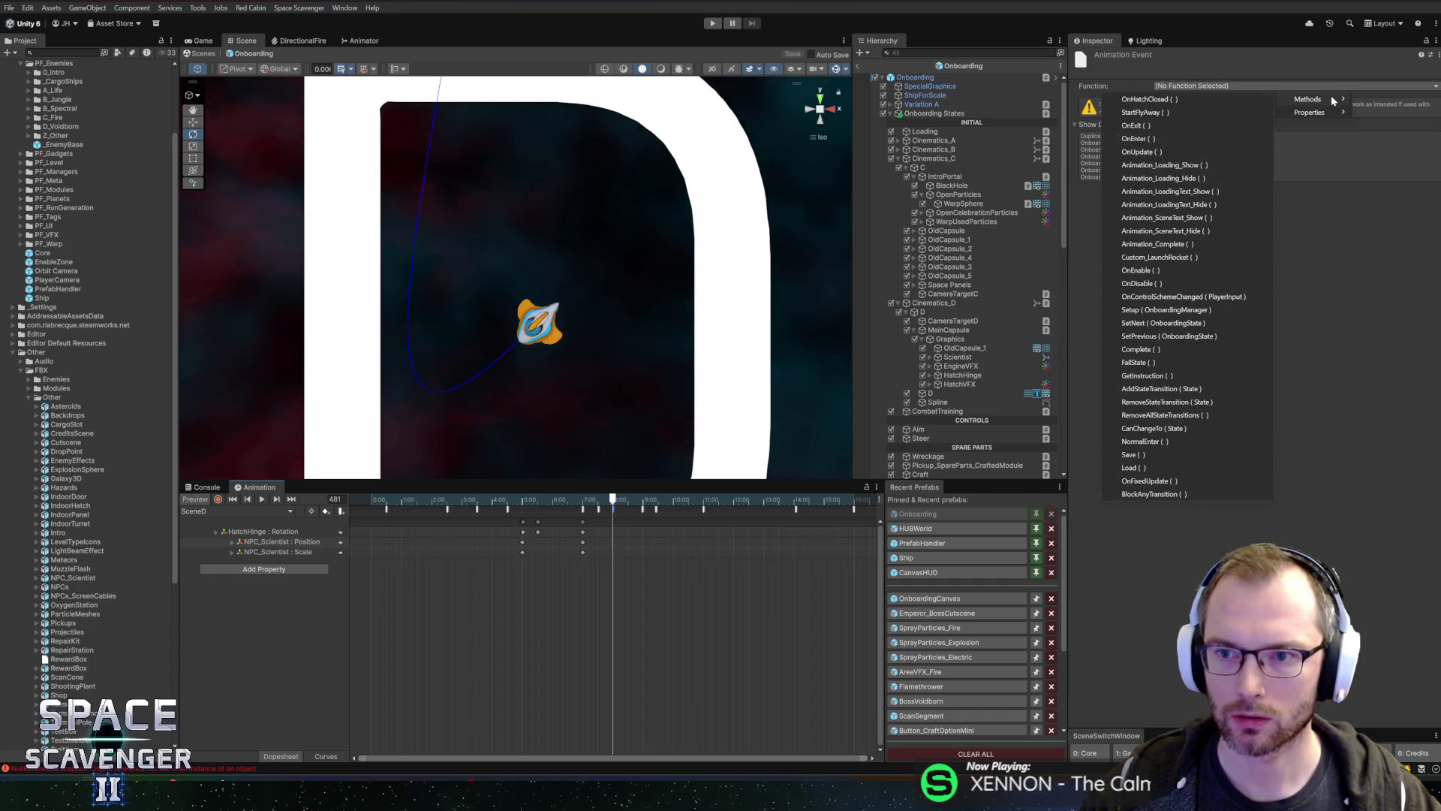
{"action": "left_click", "coordinate": [1172, 114]}
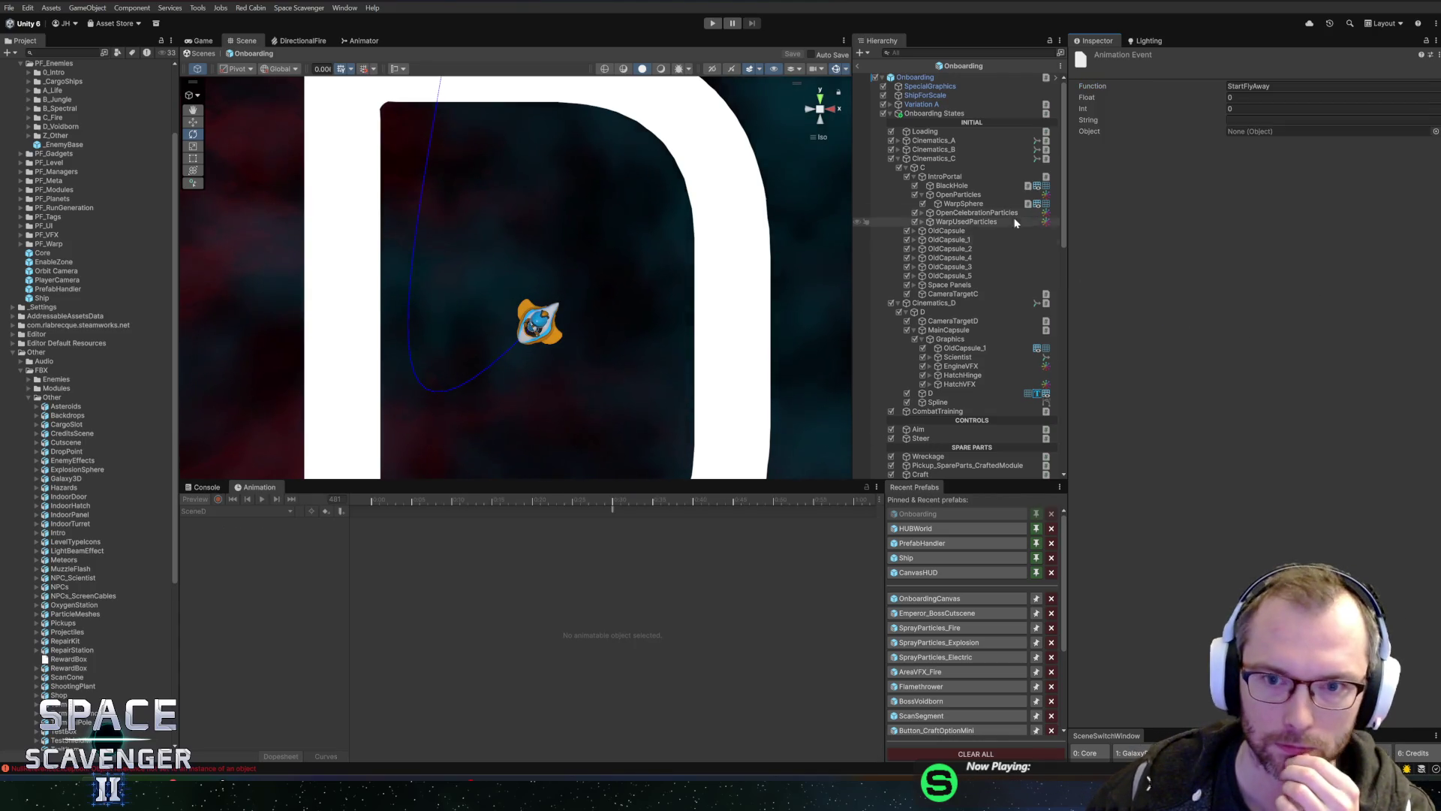
{"action": "left_click", "coordinate": [860, 67]}
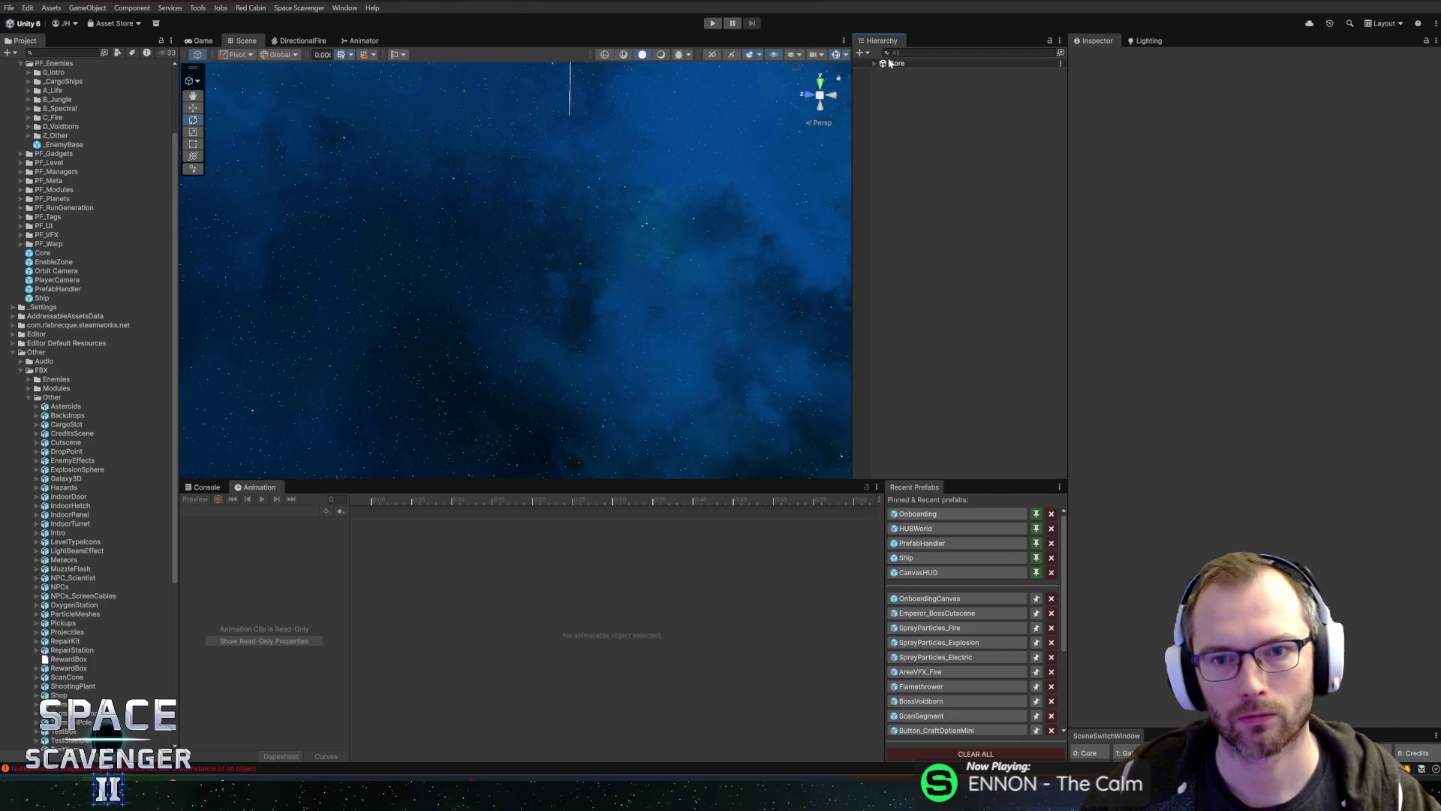
{"action": "left_click", "coordinate": [875, 65]}
{"action": "key", "text": "ctrl+p"}
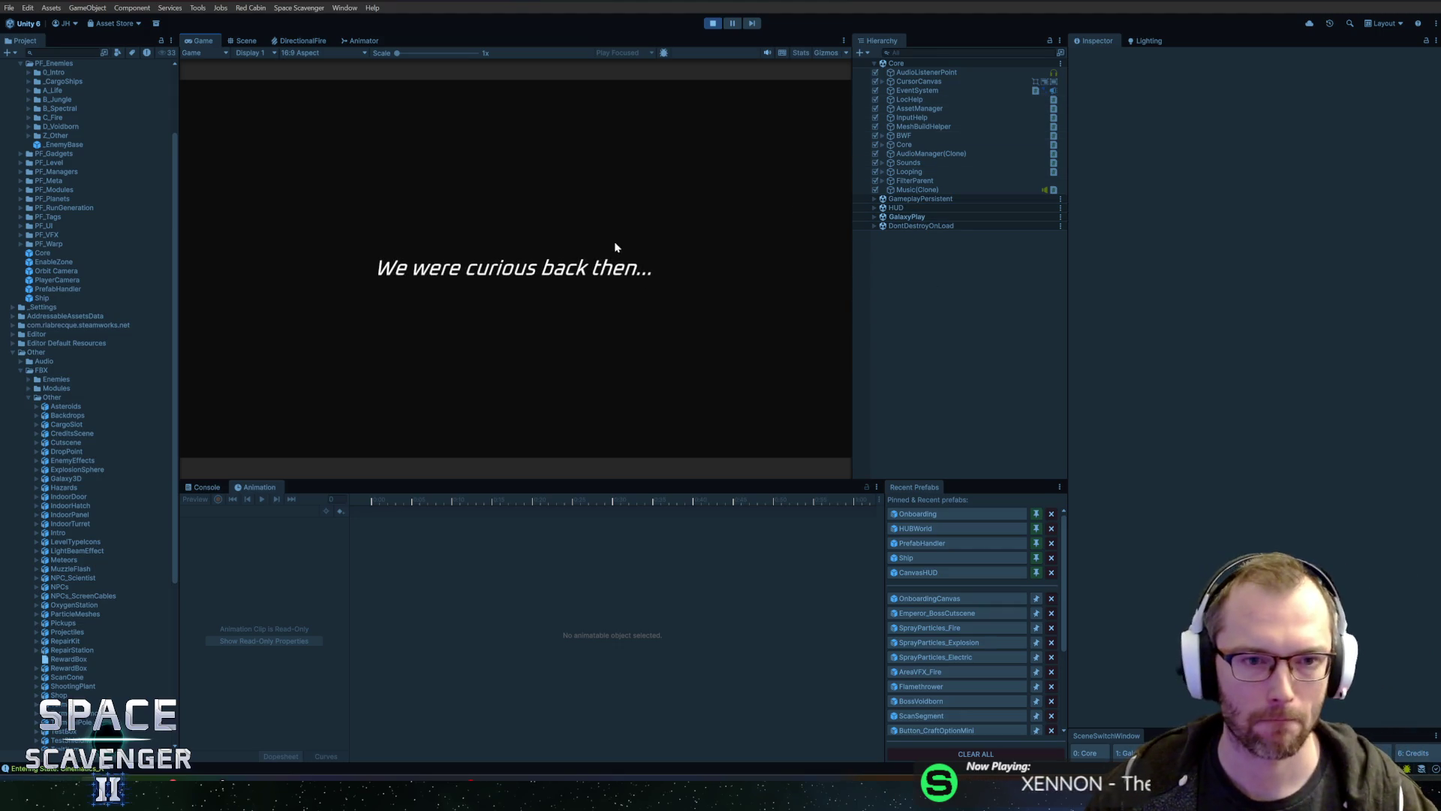
{"action": "double_click", "coordinate": [204, 42]}
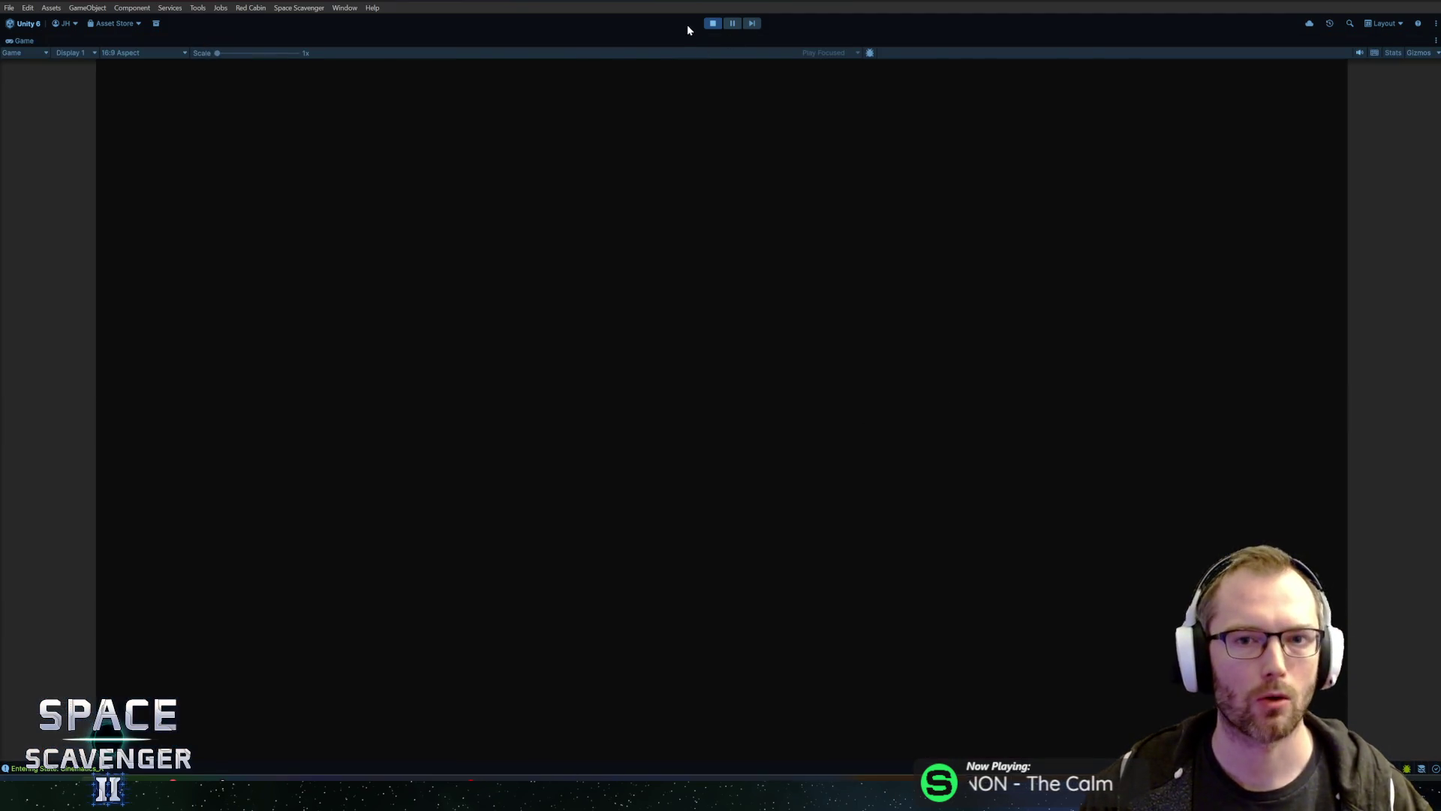
{"action": "key", "text": "ctrl+p"}
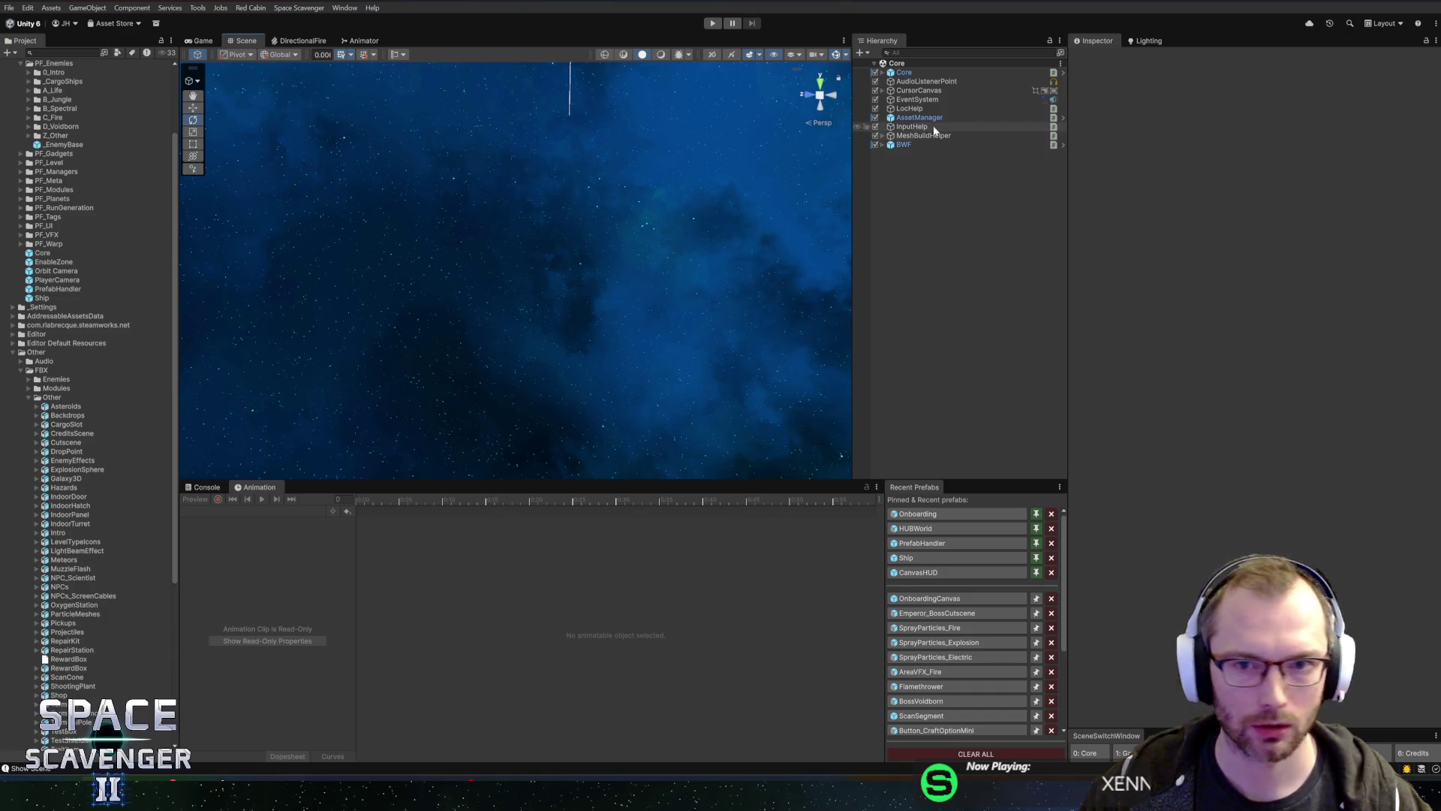
{"action": "left_click", "coordinate": [928, 515]}
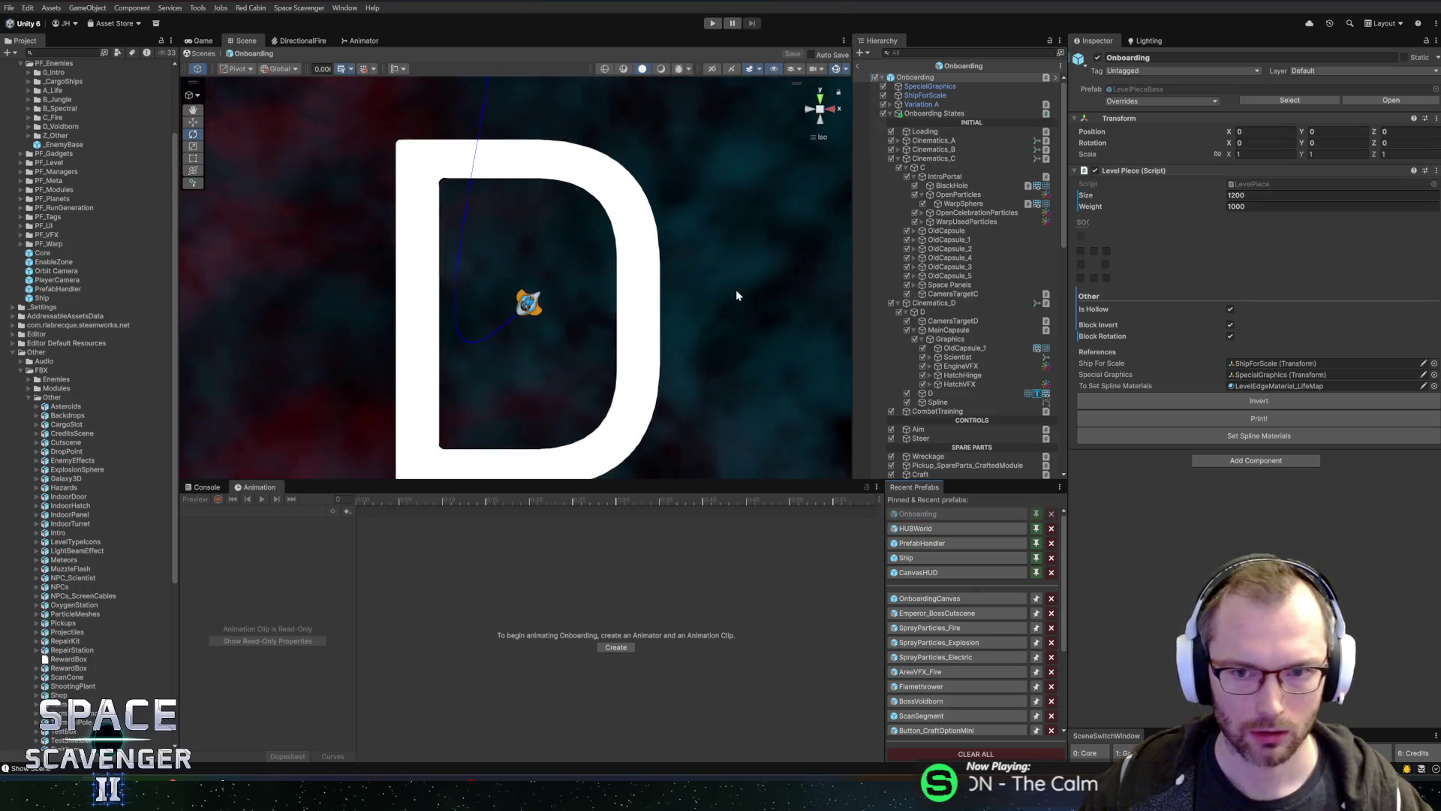
Step: Select Cinematics_B and frame its planet and ship in the Scene view
{"action": "left_click", "coordinate": [935, 160]}
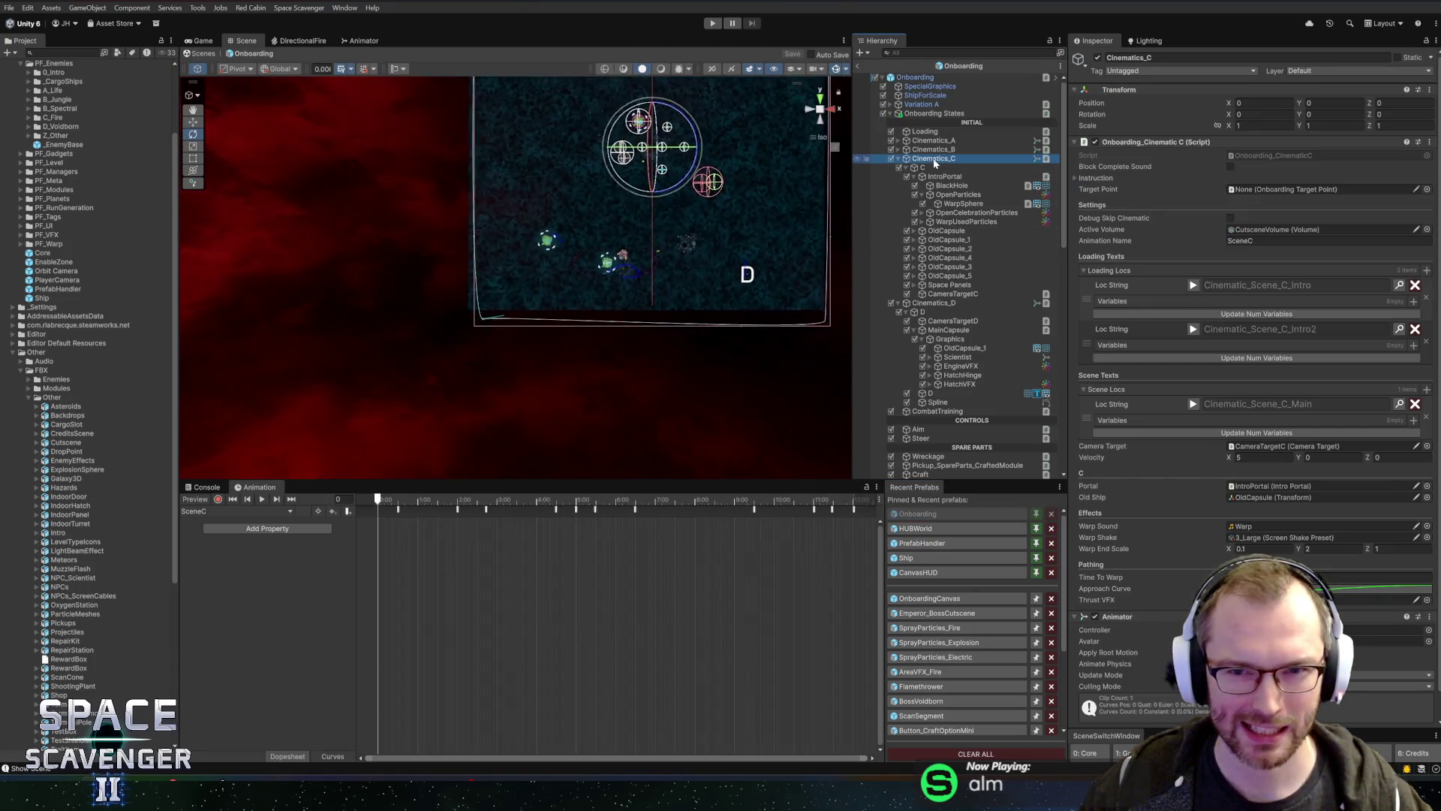
{"action": "key", "text": "Up"}
{"action": "key", "text": "f"}
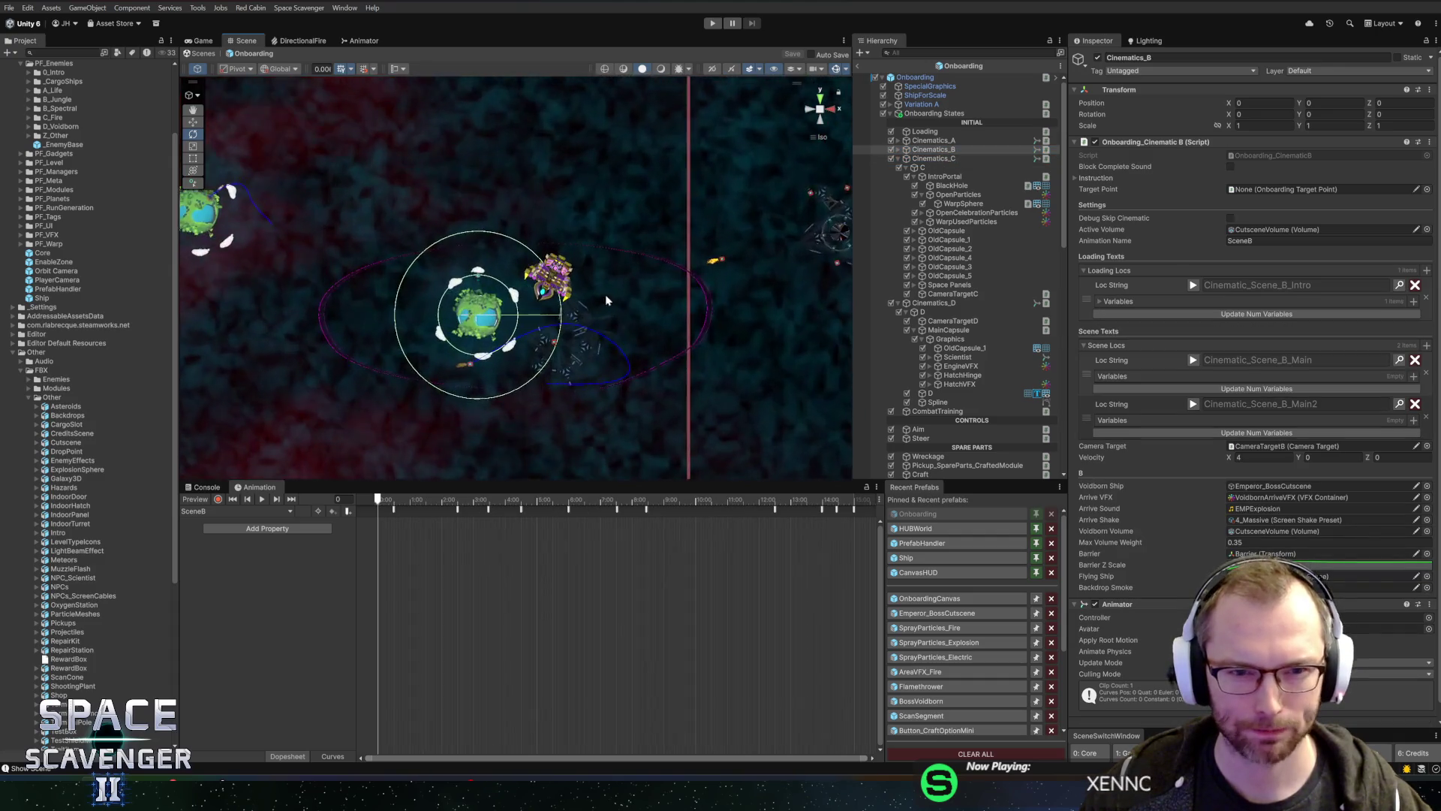
{"action": "key", "text": "Right"}
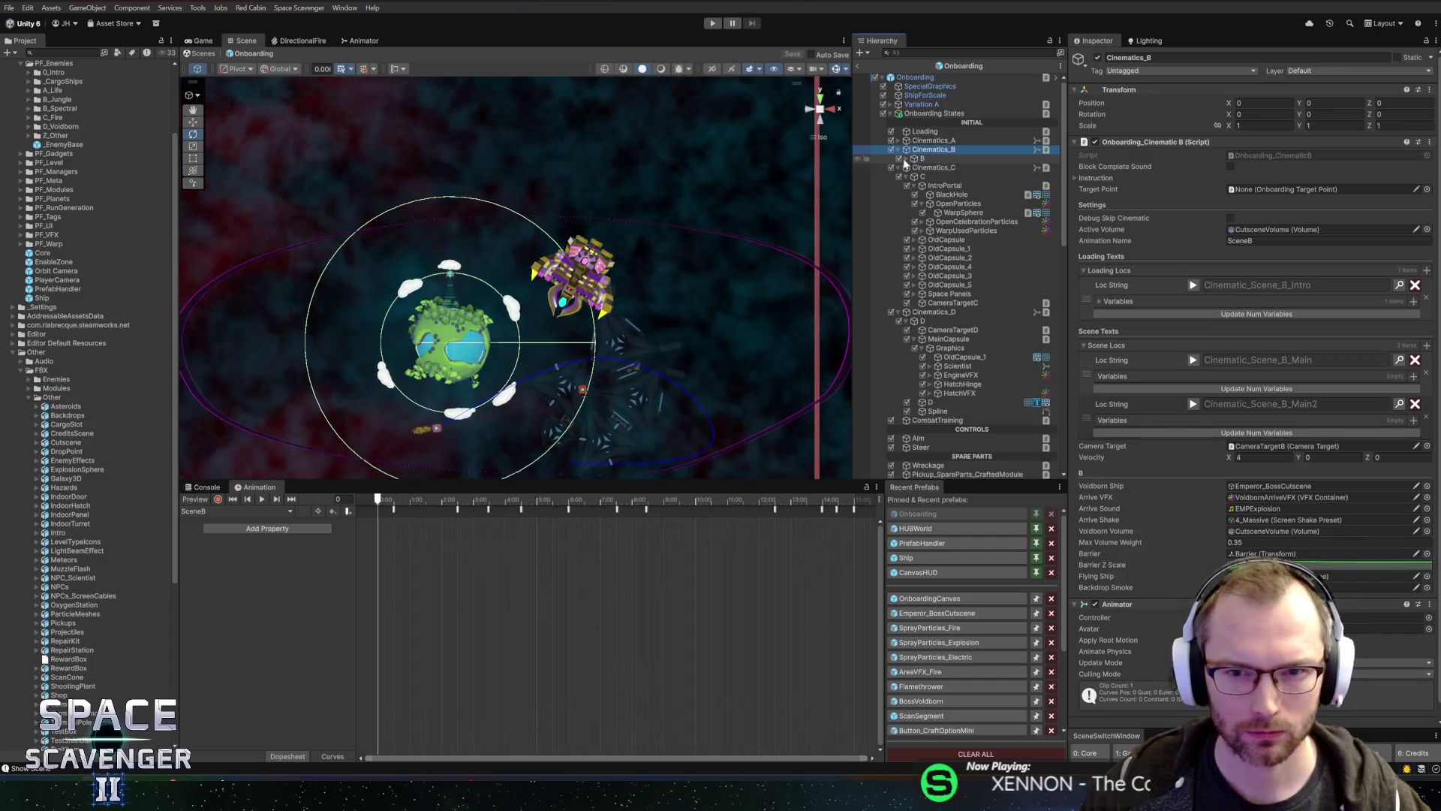
{"action": "left_click", "coordinate": [905, 158]}
{"action": "scroll", "coordinate": [620, 330], "scroll_direction": "up", "scroll_amount": 3}
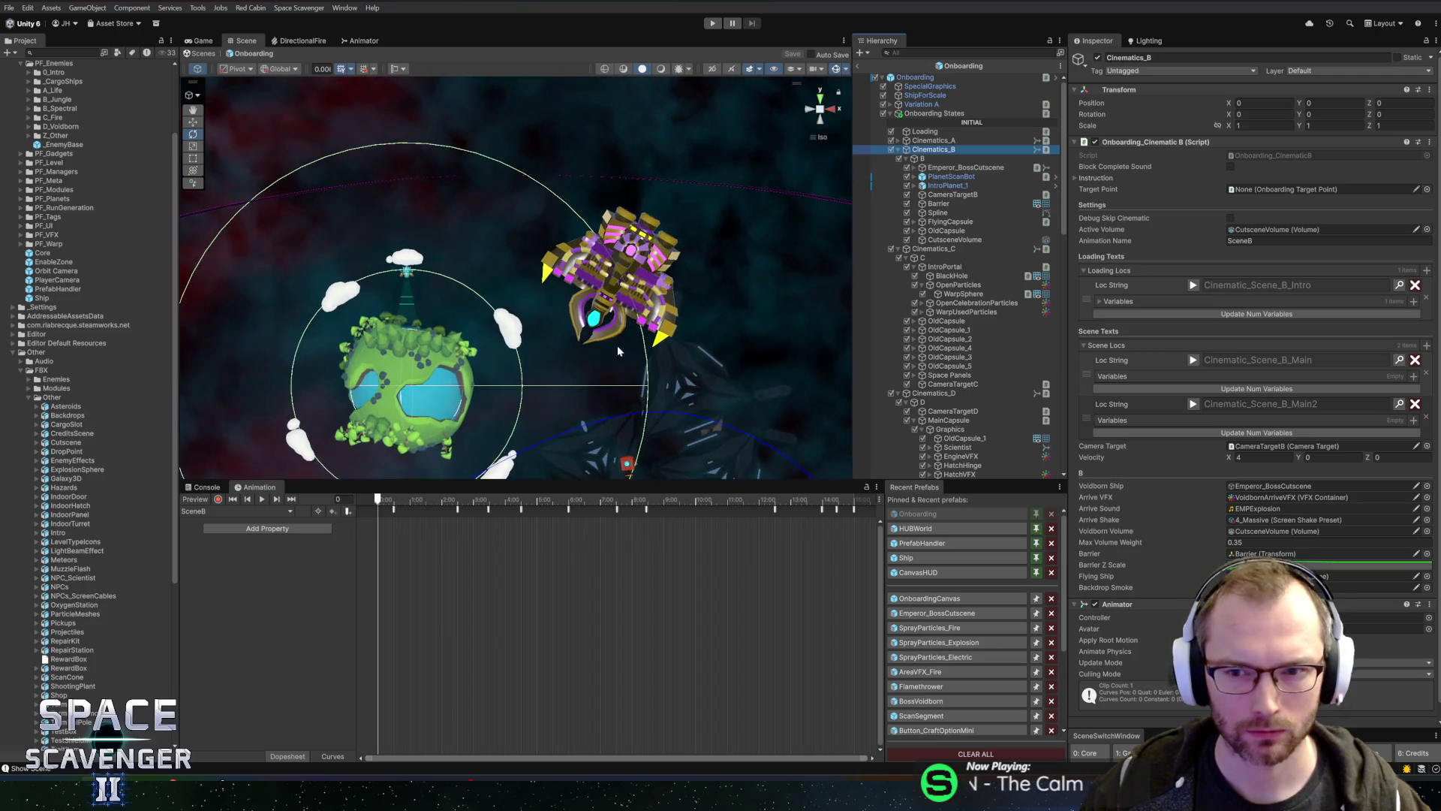
Step: Move the Main2 scene text above Main in Scene Locs, save, and start Play
{"action": "left_click", "coordinate": [1193, 405]}
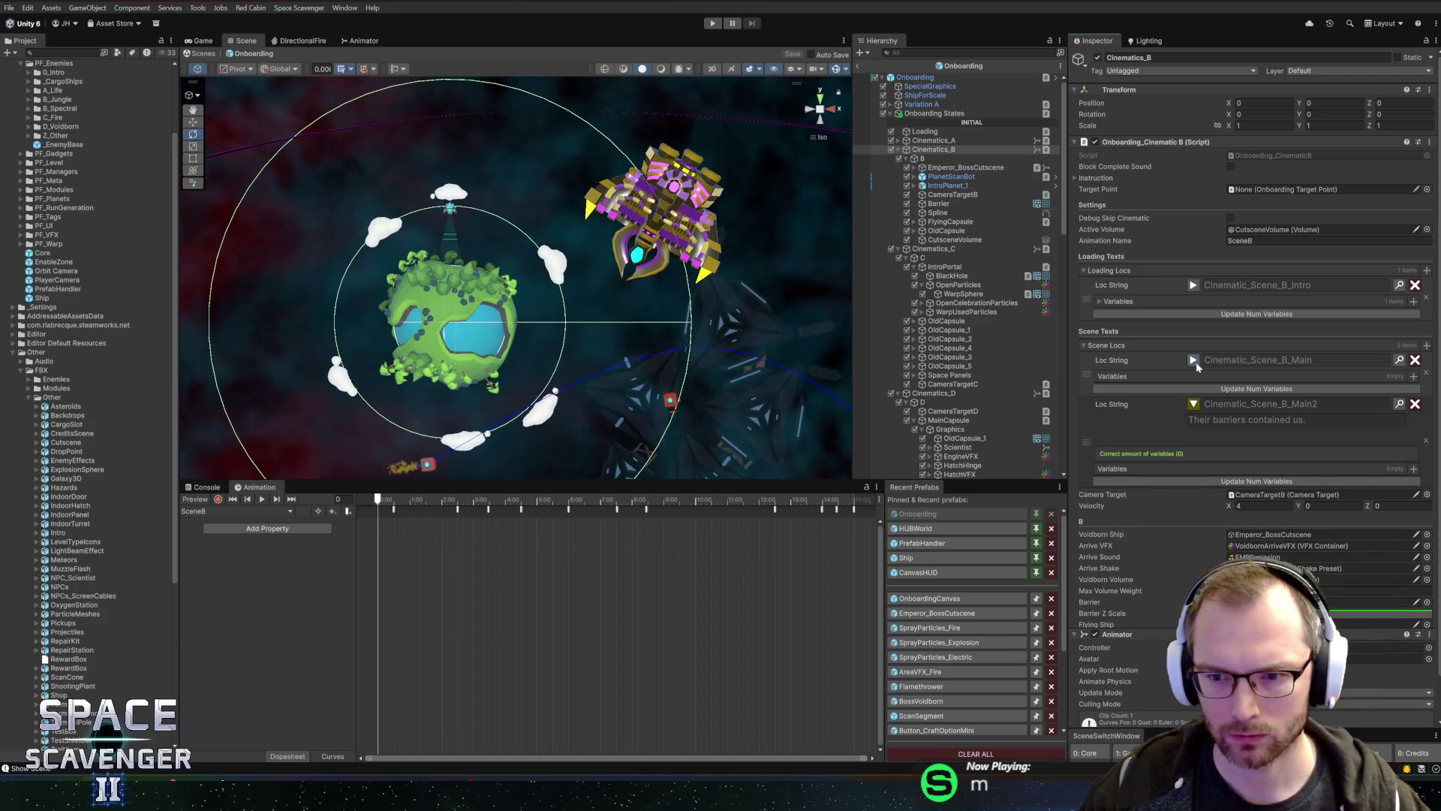
{"action": "left_click", "coordinate": [1194, 360]}
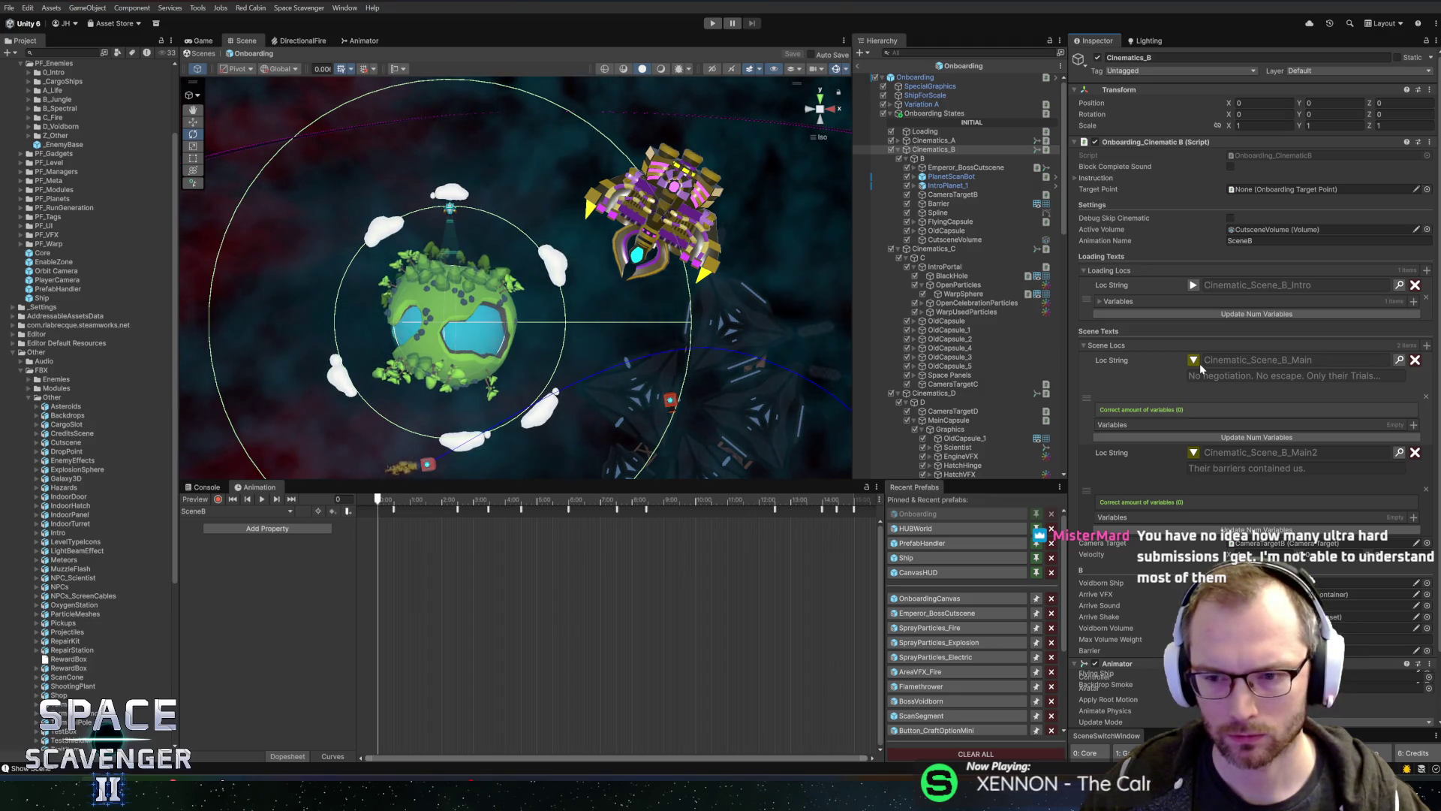
{"action": "left_click_drag", "start_coordinate": [1086, 490], "coordinate": [1077, 407]}
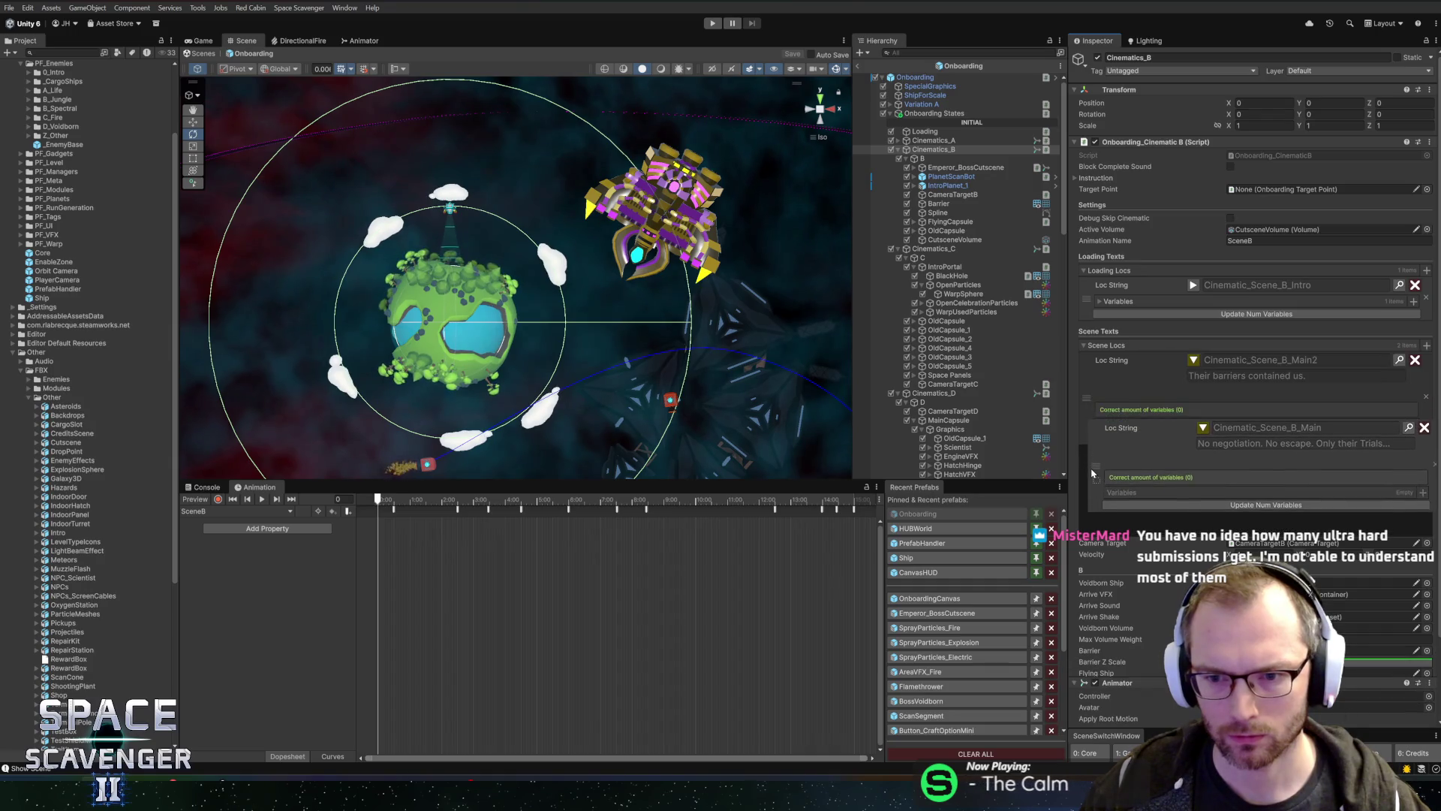
{"action": "key", "text": "ctrl+s"}
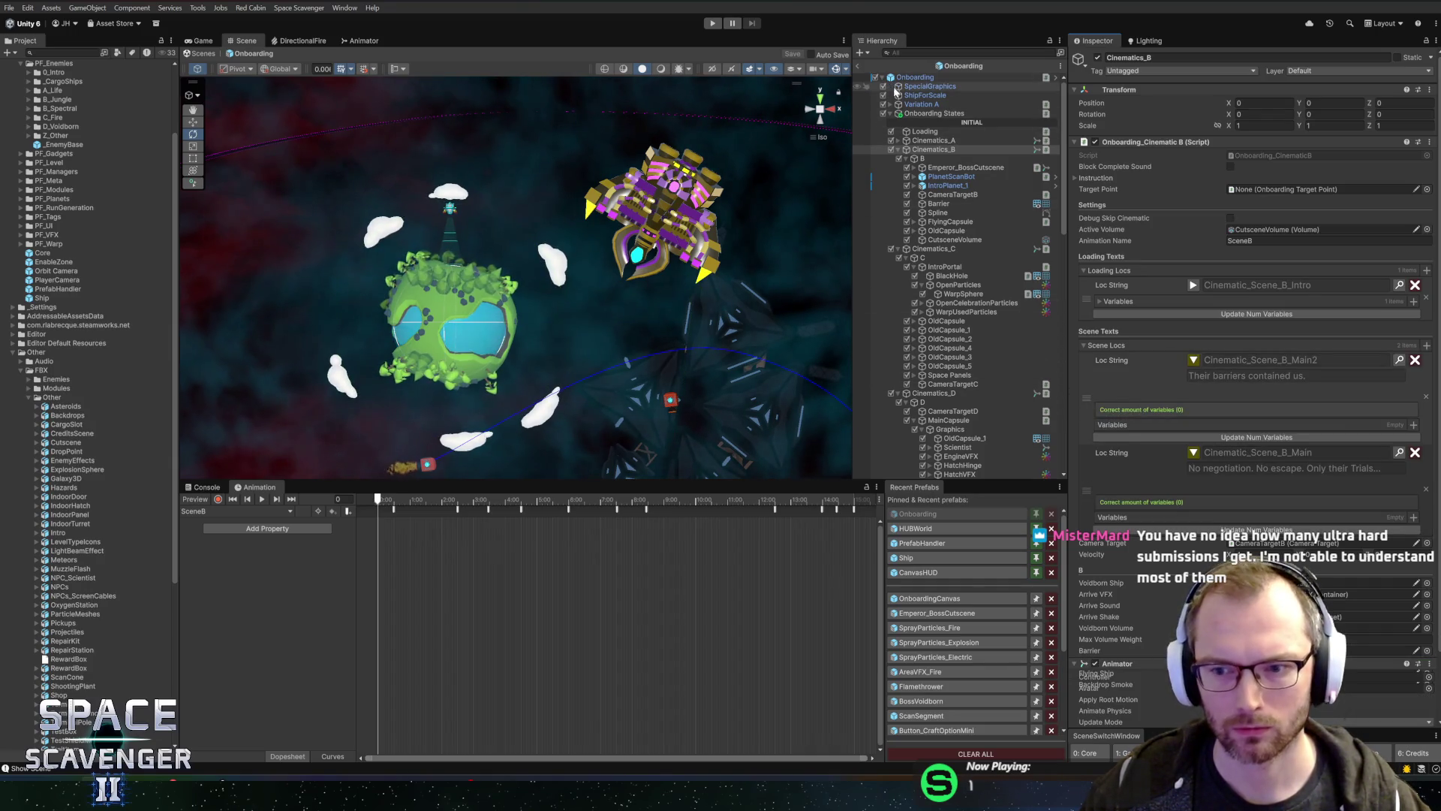
{"action": "left_click", "coordinate": [1193, 286]}
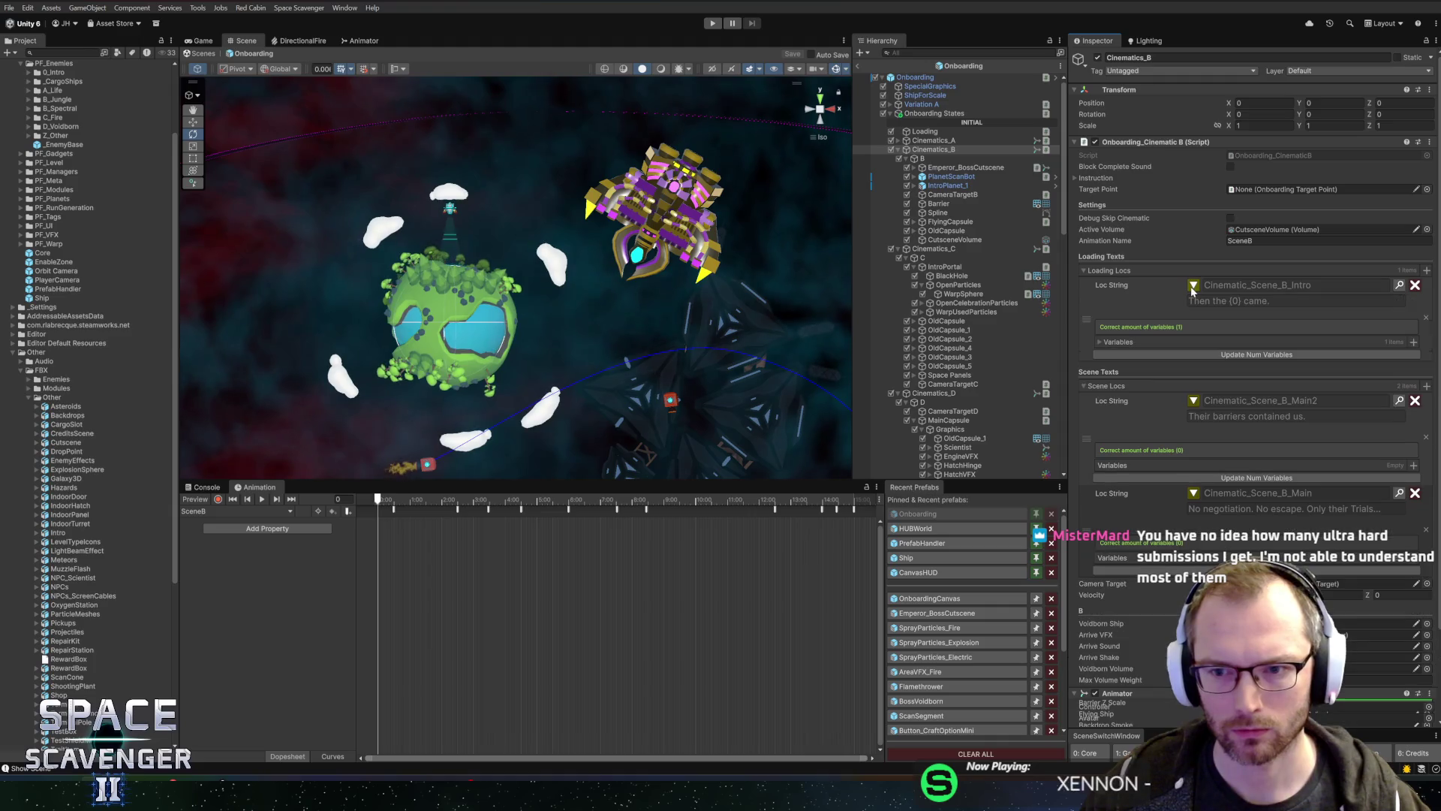
{"action": "left_click", "coordinate": [712, 25]}
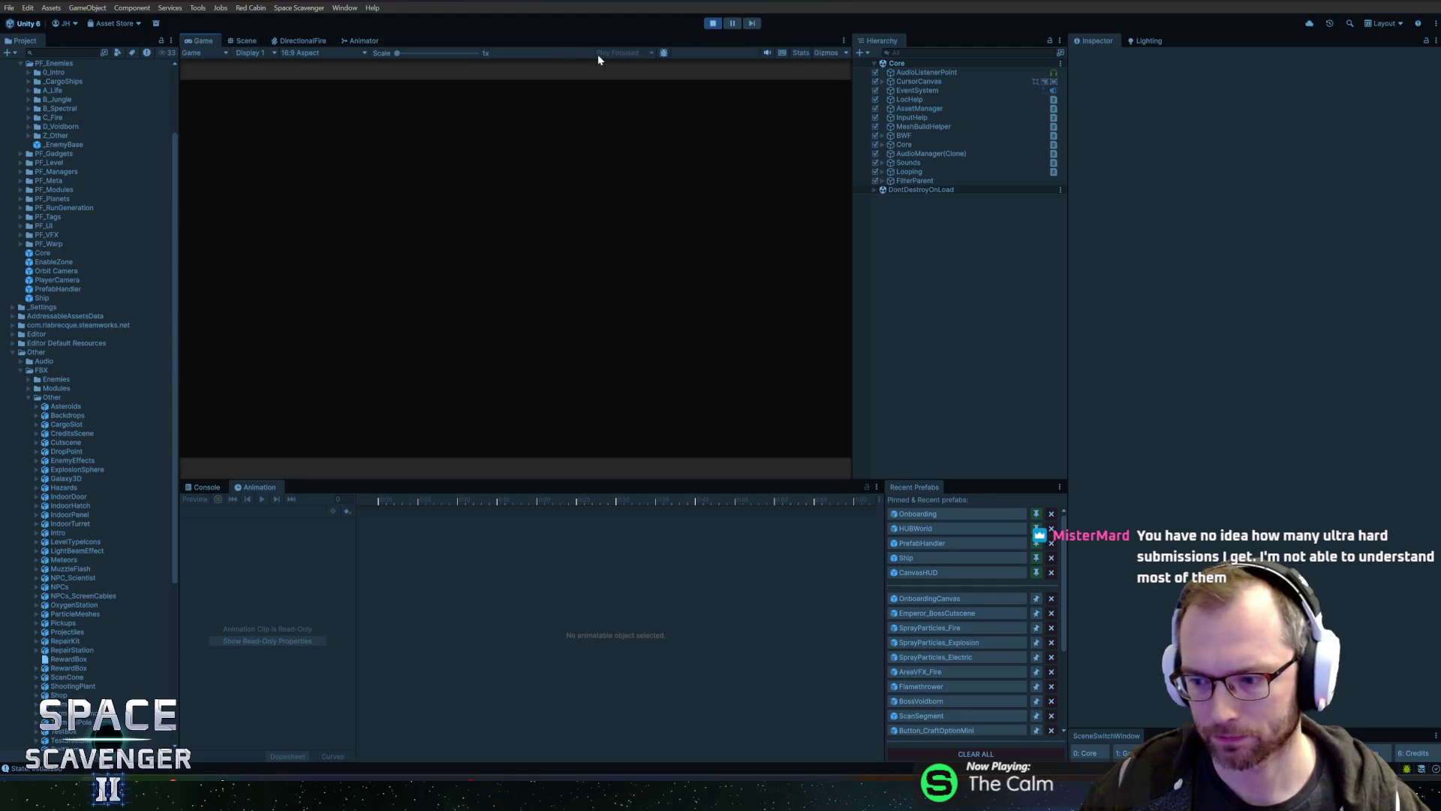
Step: Watch the cinematics in a maximized Game view, then pause with Ctrl+Shift+P
{"action": "double_click", "coordinate": [210, 41]}
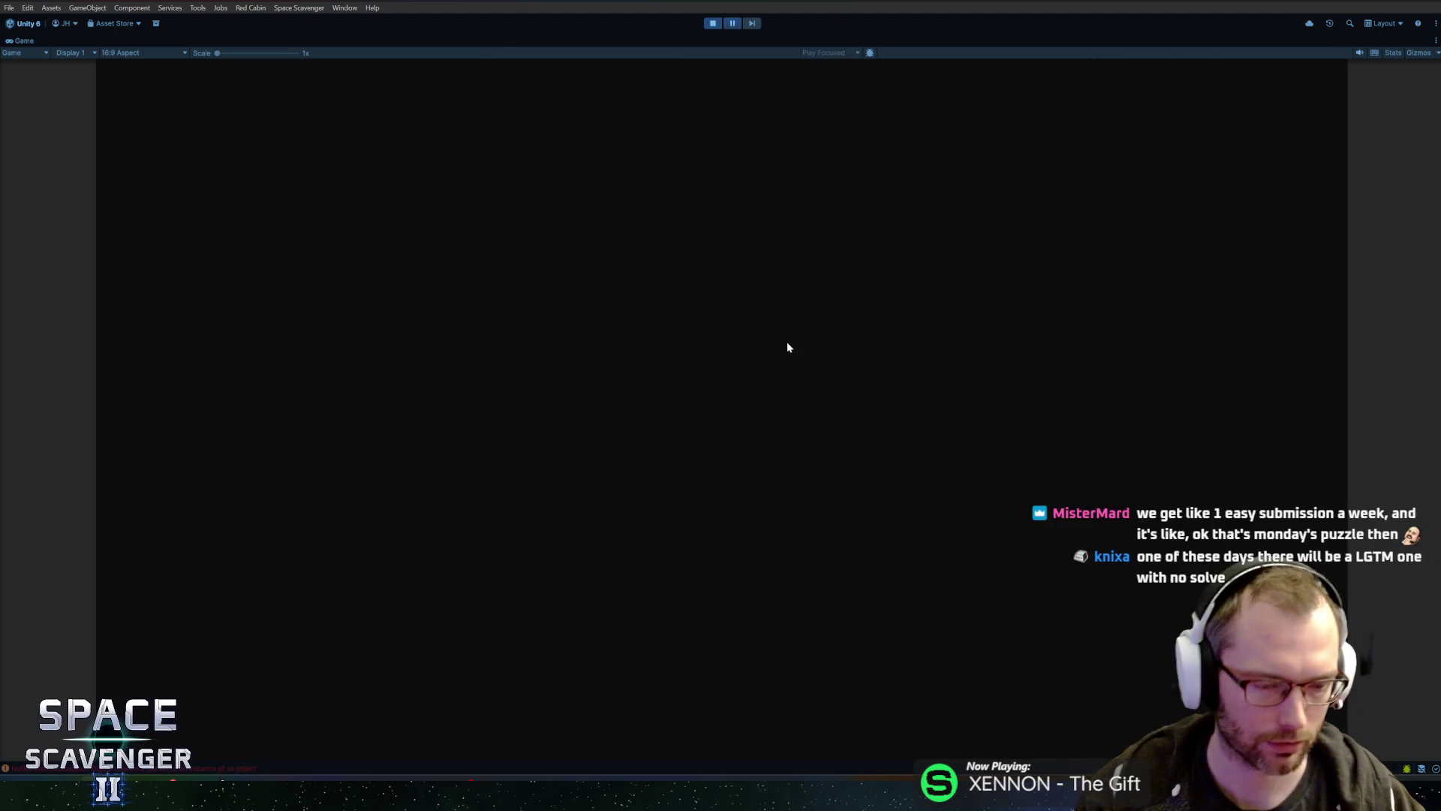
{"action": "key", "text": "ctrl+shift+p"}
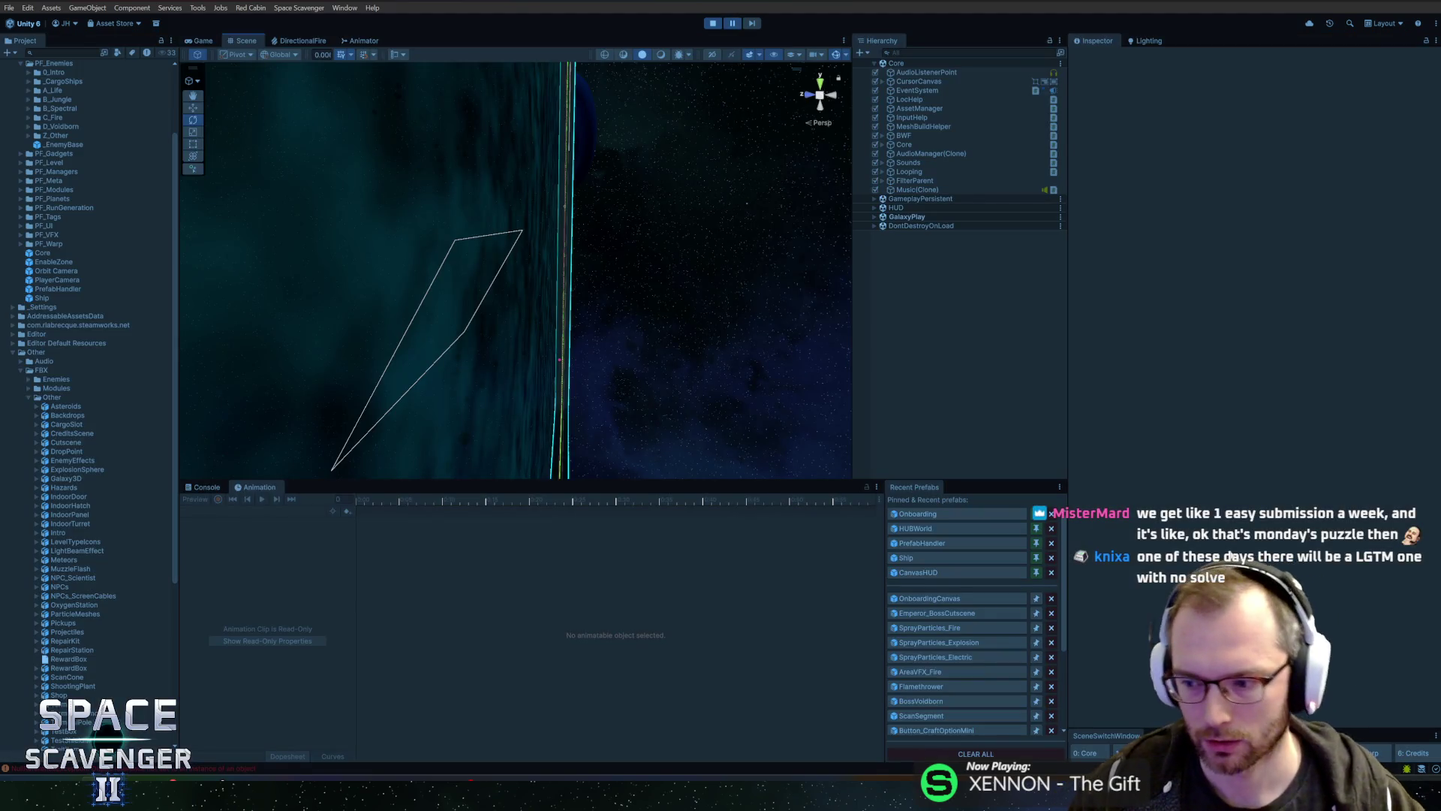
Step: Trace the NullReferenceException to Onboarding_CinematicD.OnExit in Rider, then reopen the Onboarding prefab
{"action": "left_click", "coordinate": [208, 488]}
{"action": "left_click", "coordinate": [298, 642]}
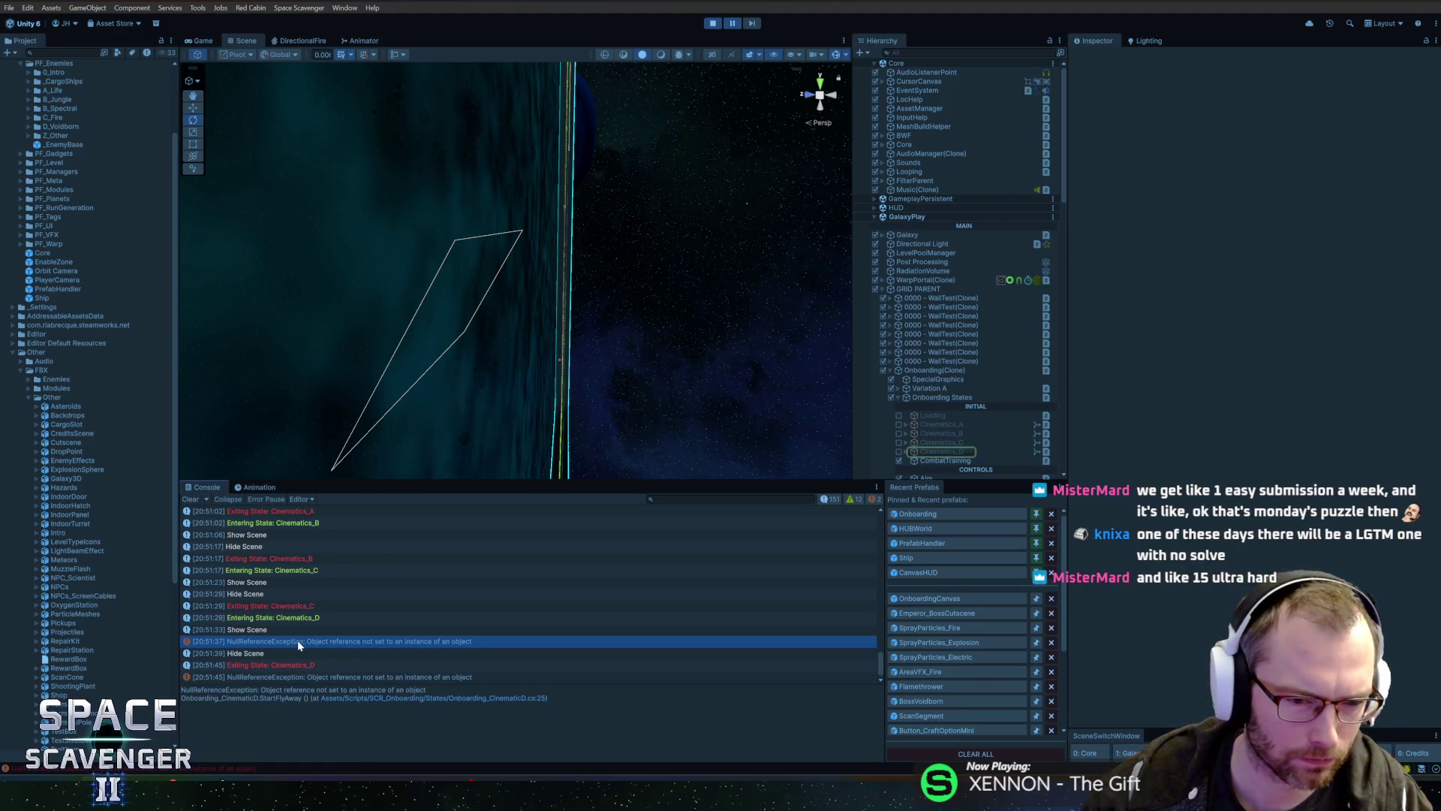
{"action": "left_click", "coordinate": [310, 677]}
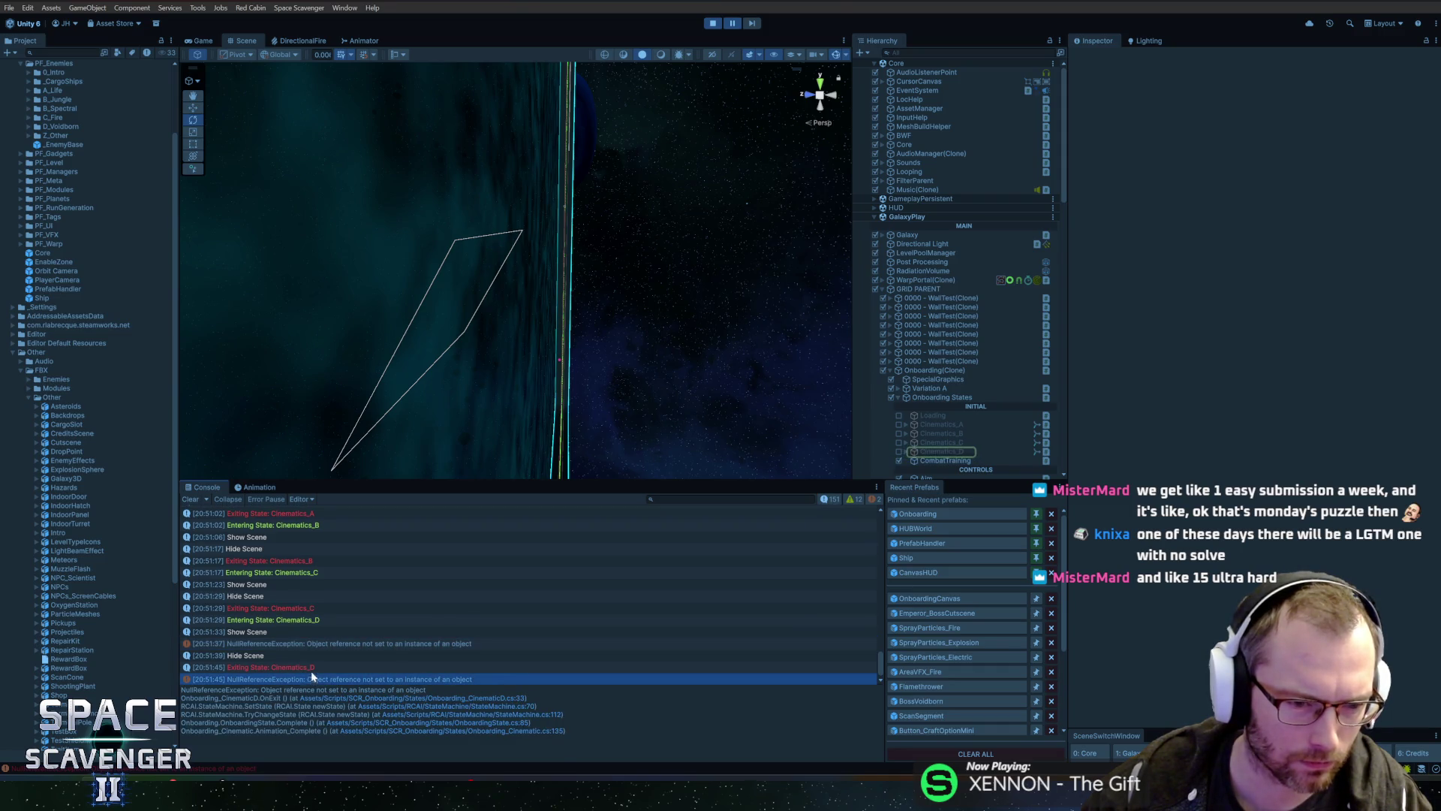
{"action": "left_click", "coordinate": [498, 698]}
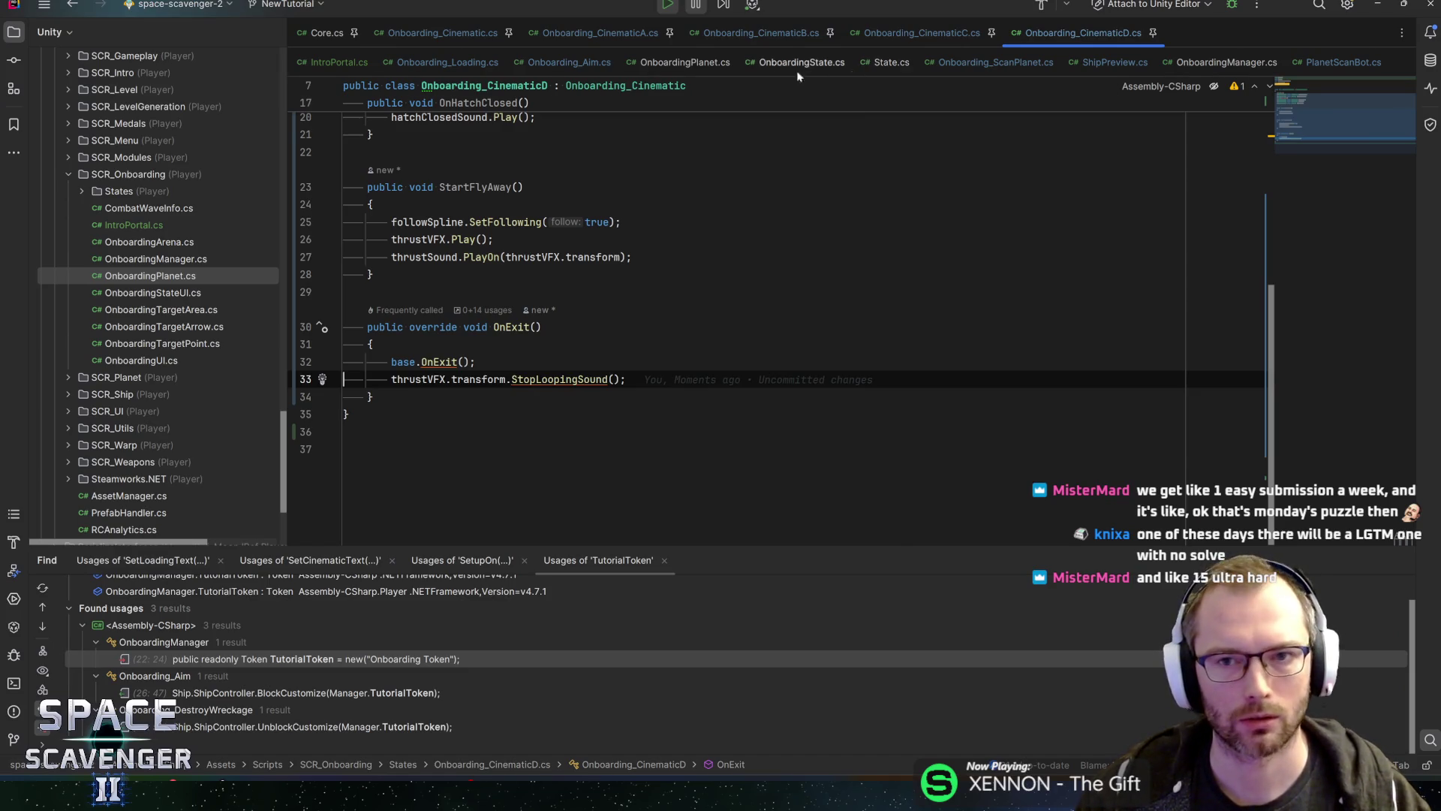
{"action": "key", "text": "alt+Tab"}
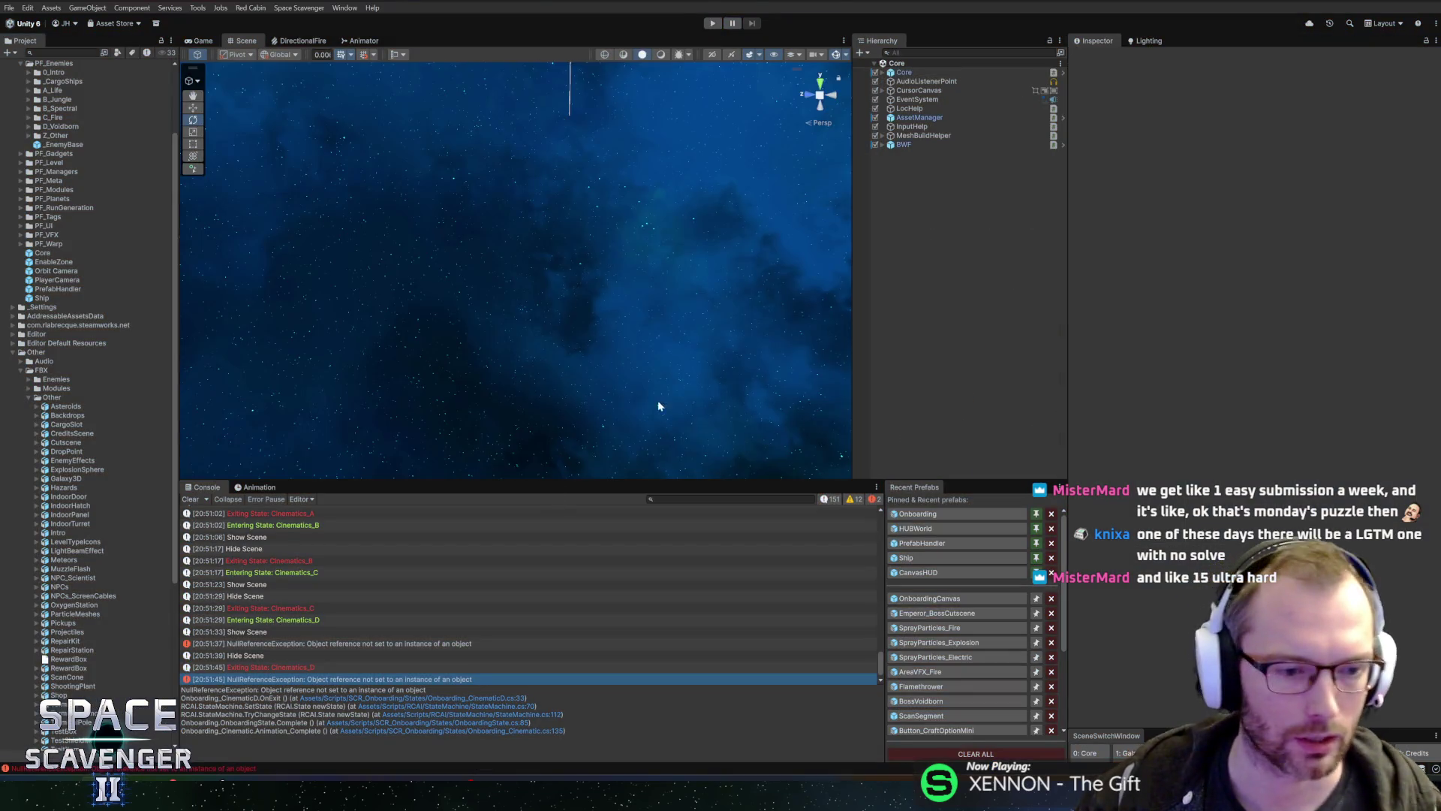
{"action": "left_click", "coordinate": [923, 513]}
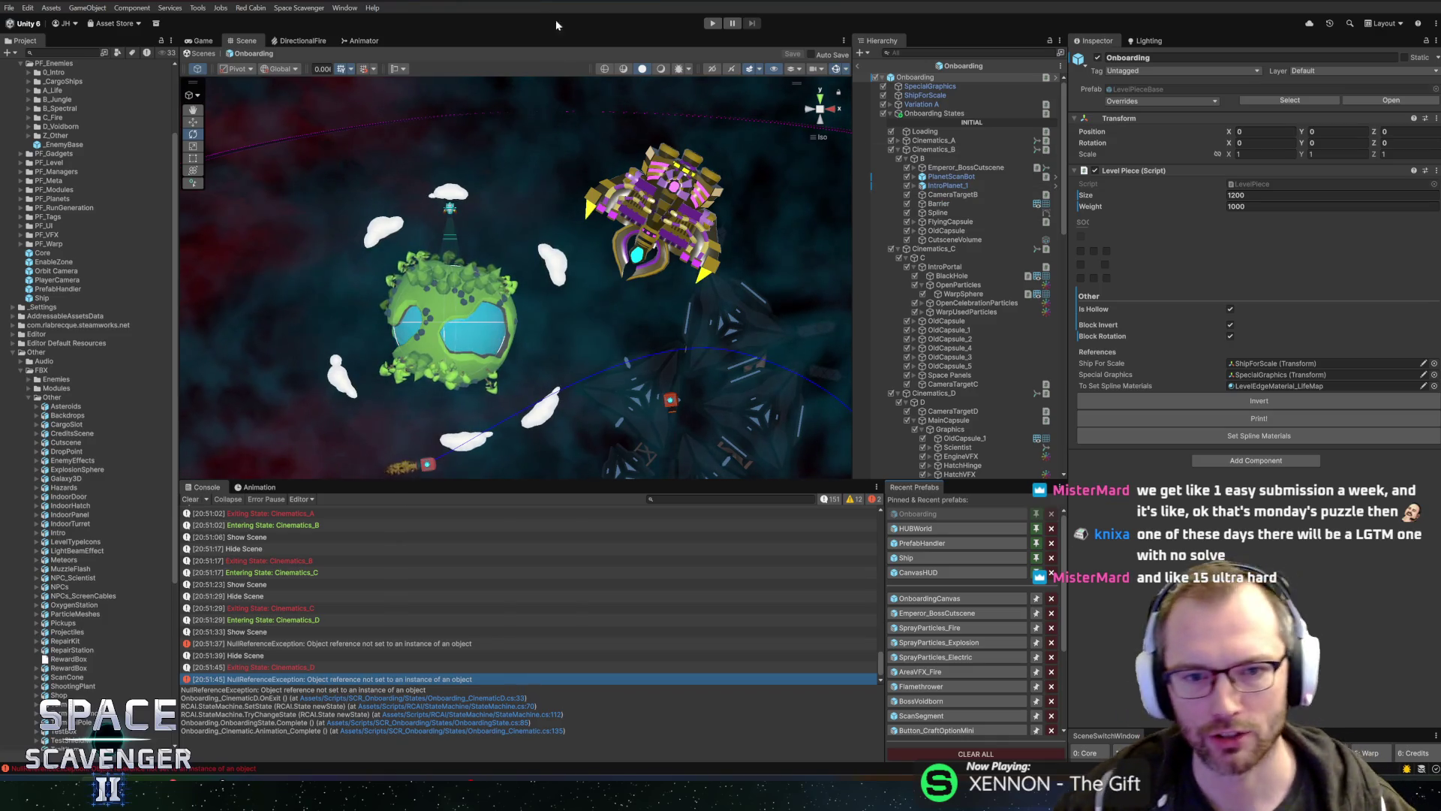
Step: Assign EngineVFX as the Cinematics_D state's Thrust VFX
{"action": "scroll", "coordinate": [584, 289], "scroll_direction": "down", "scroll_amount": 3}
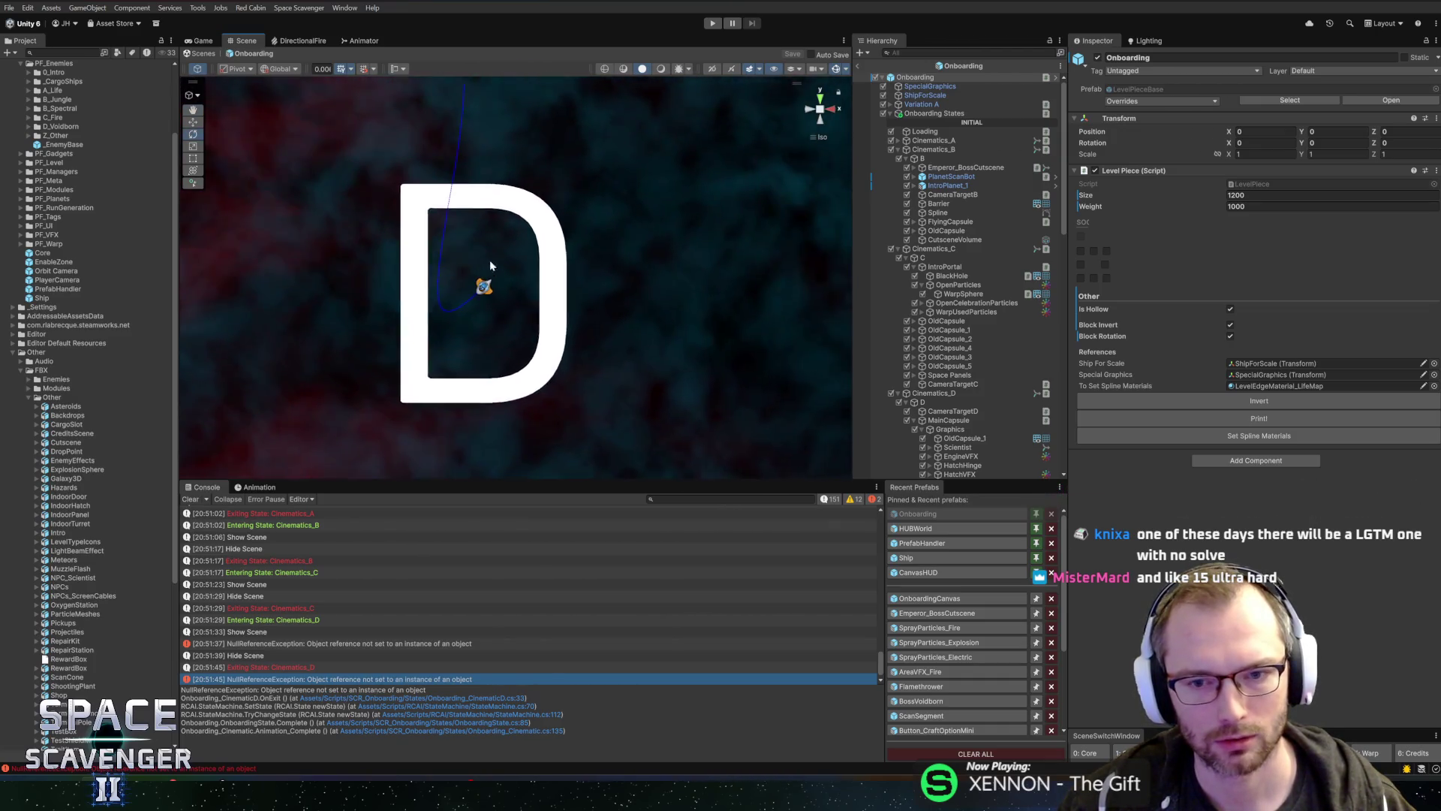
{"action": "left_click", "coordinate": [935, 393]}
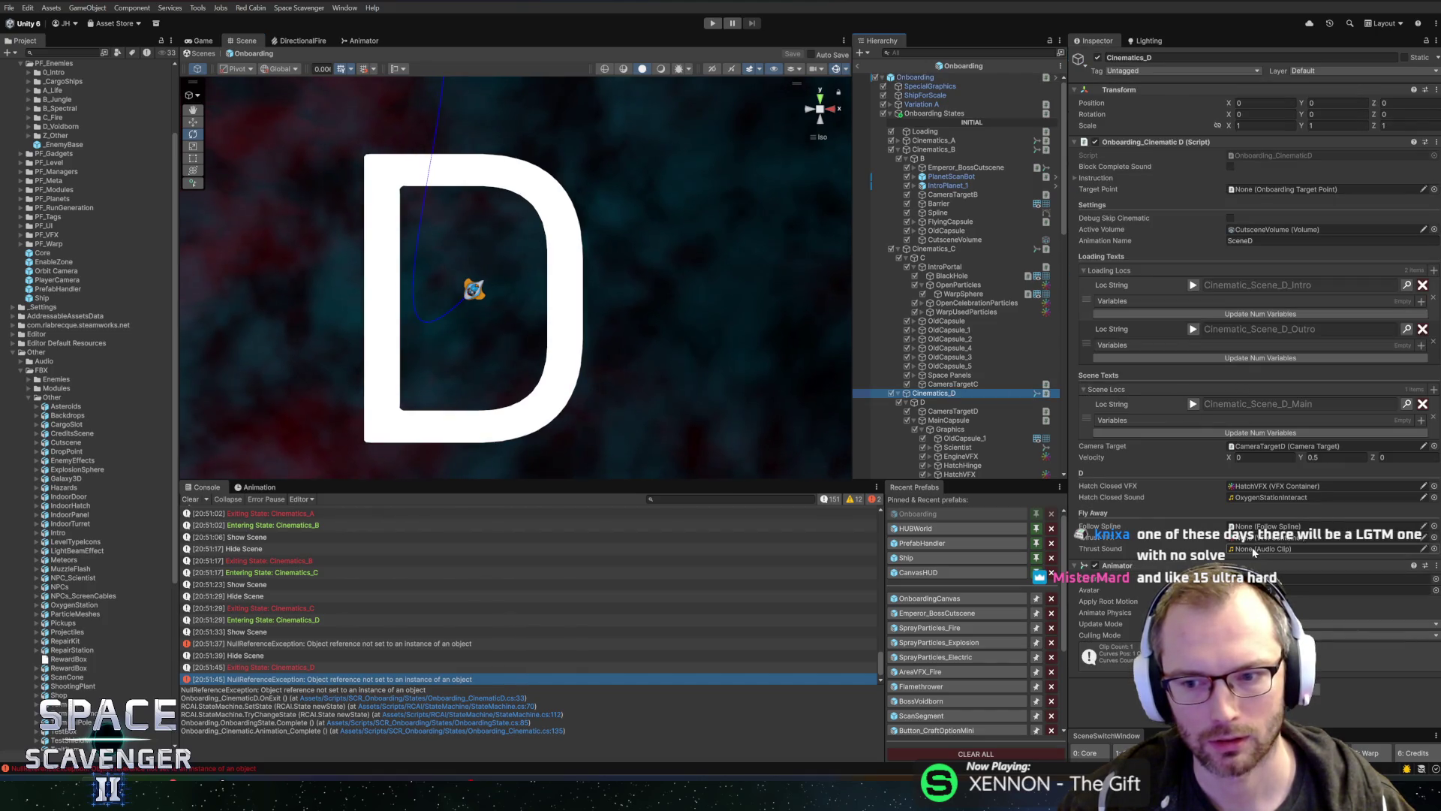
{"action": "scroll", "coordinate": [976, 435], "scroll_direction": "down", "scroll_amount": 3}
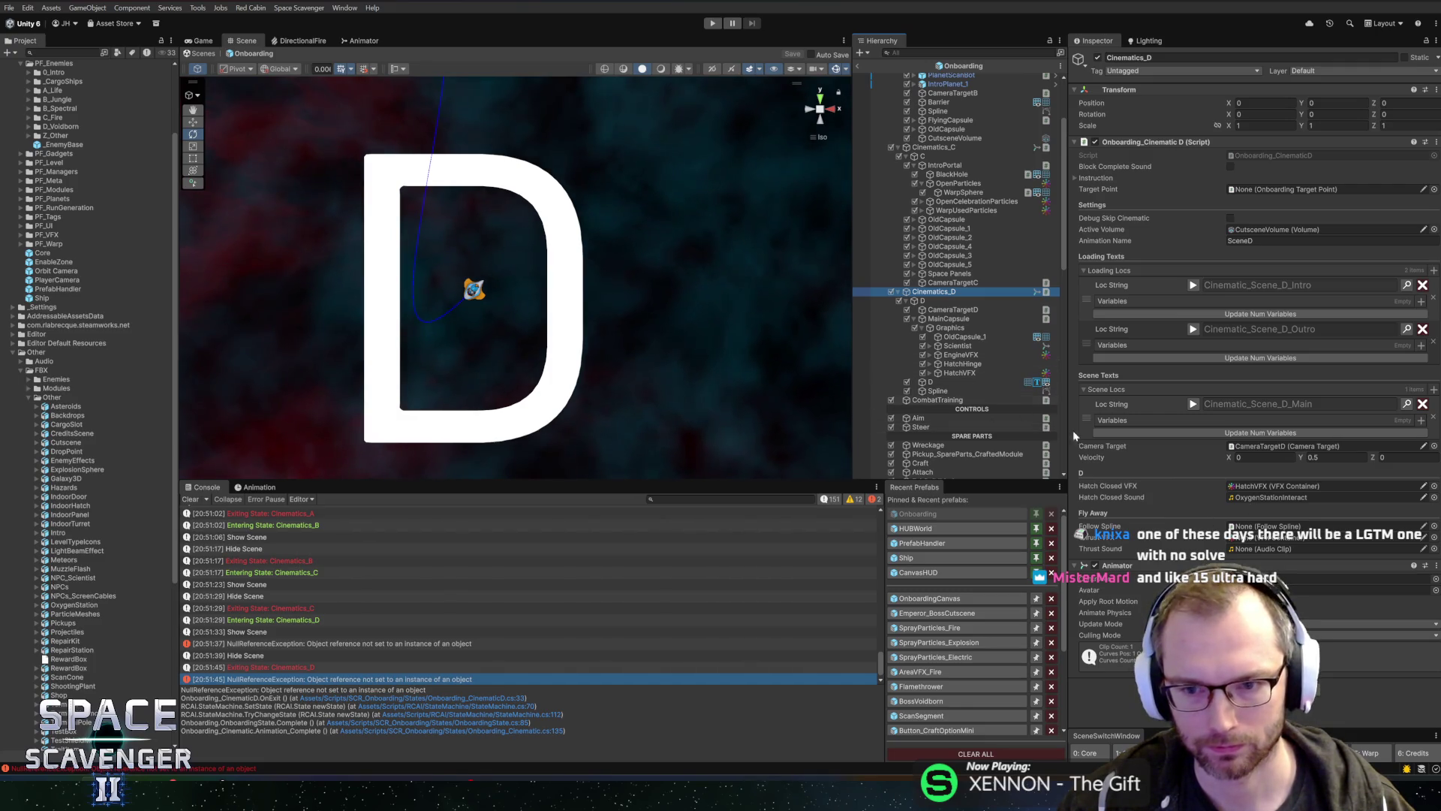
{"action": "mouse_move", "coordinate": [944, 391]}
{"action": "left_mouse_down"}
{"action": "mouse_move", "coordinate": [1265, 469]}
{"action": "mouse_move", "coordinate": [1261, 518]}
{"action": "left_mouse_up"}
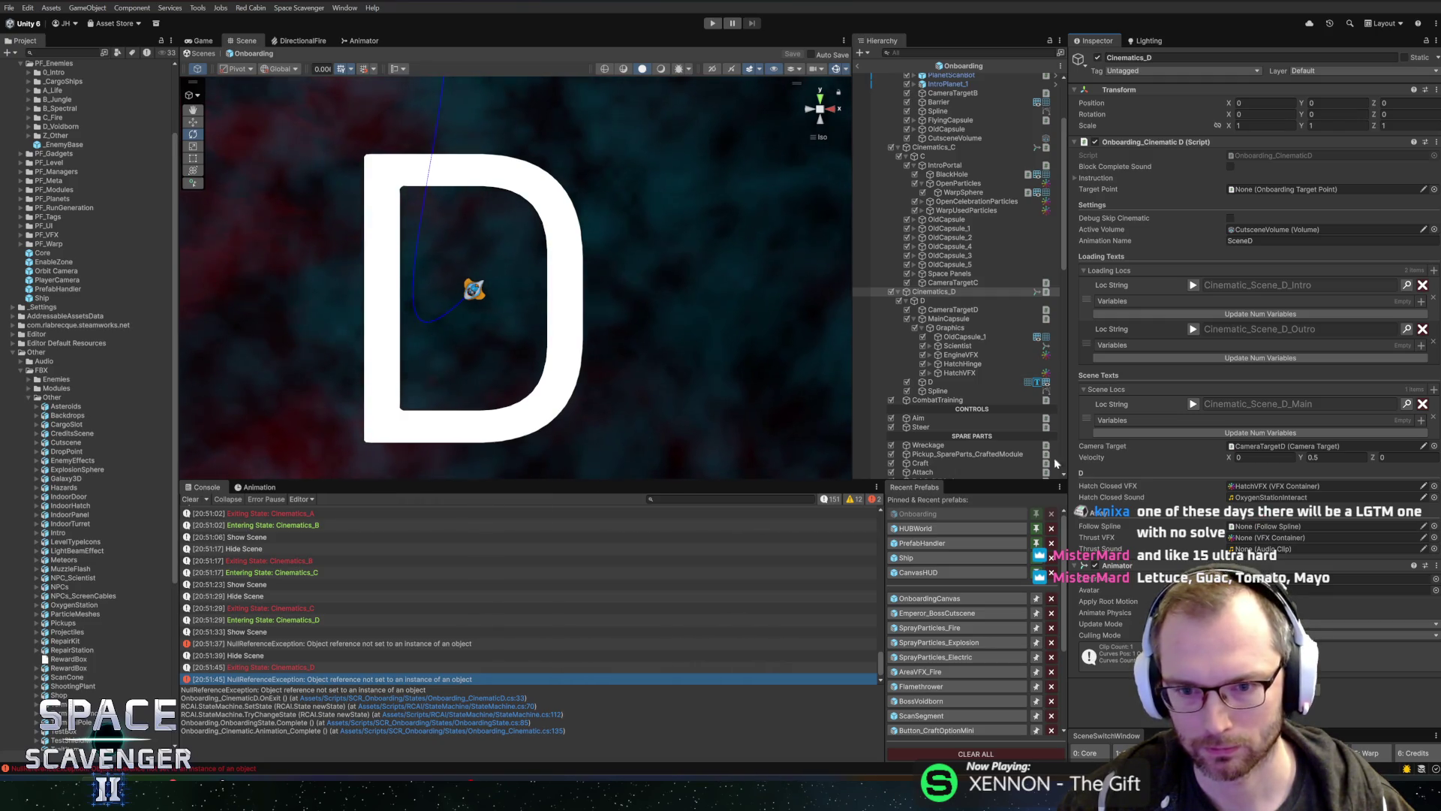
{"action": "mouse_move", "coordinate": [961, 354]}
{"action": "left_mouse_down"}
{"action": "mouse_move", "coordinate": [1276, 487]}
{"action": "mouse_move", "coordinate": [1270, 541]}
{"action": "left_mouse_up"}
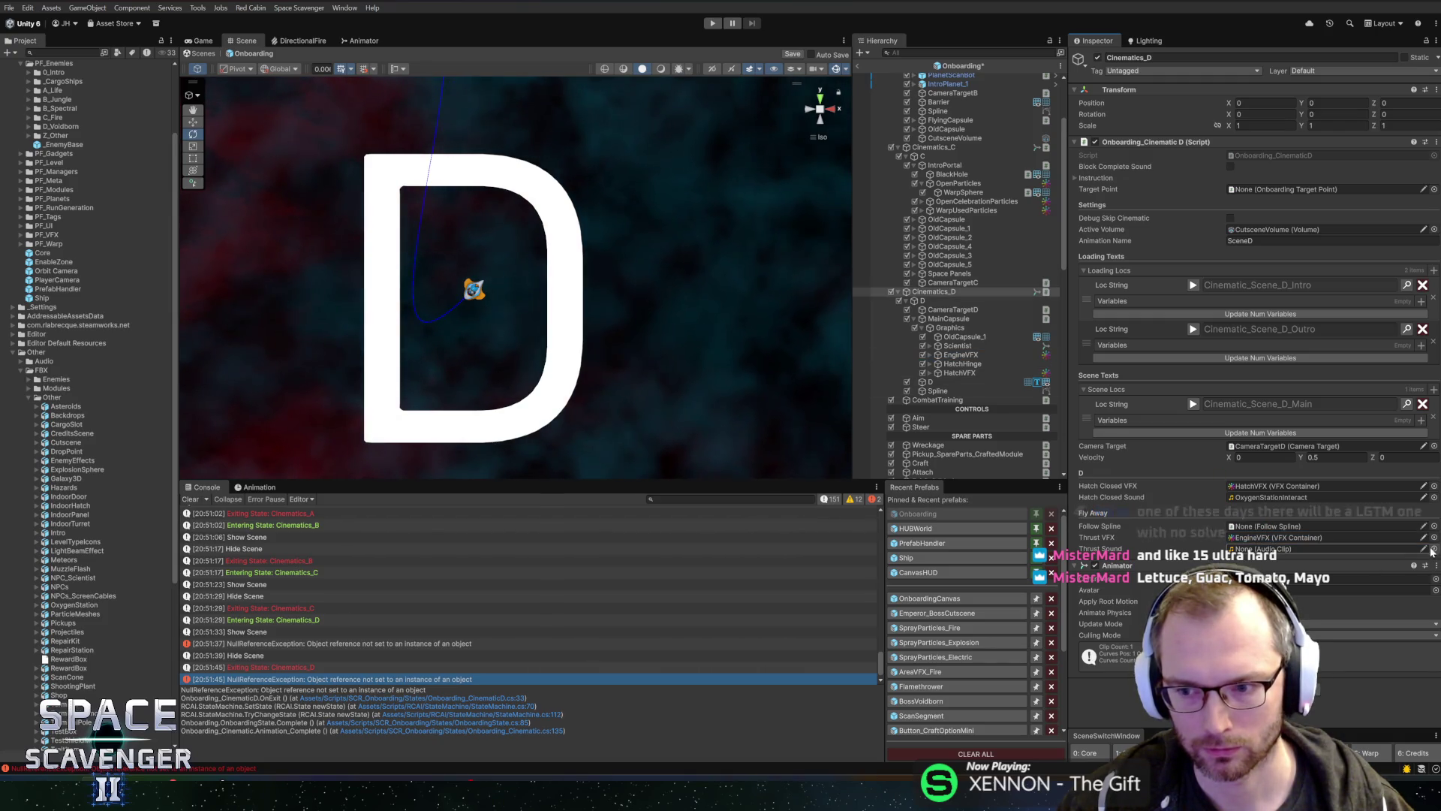
Step: Audition loop clips and set the Thrust Sound to Thrusters Loop
{"action": "left_click", "coordinate": [1434, 548]}
{"action": "type", "text": "thru"}
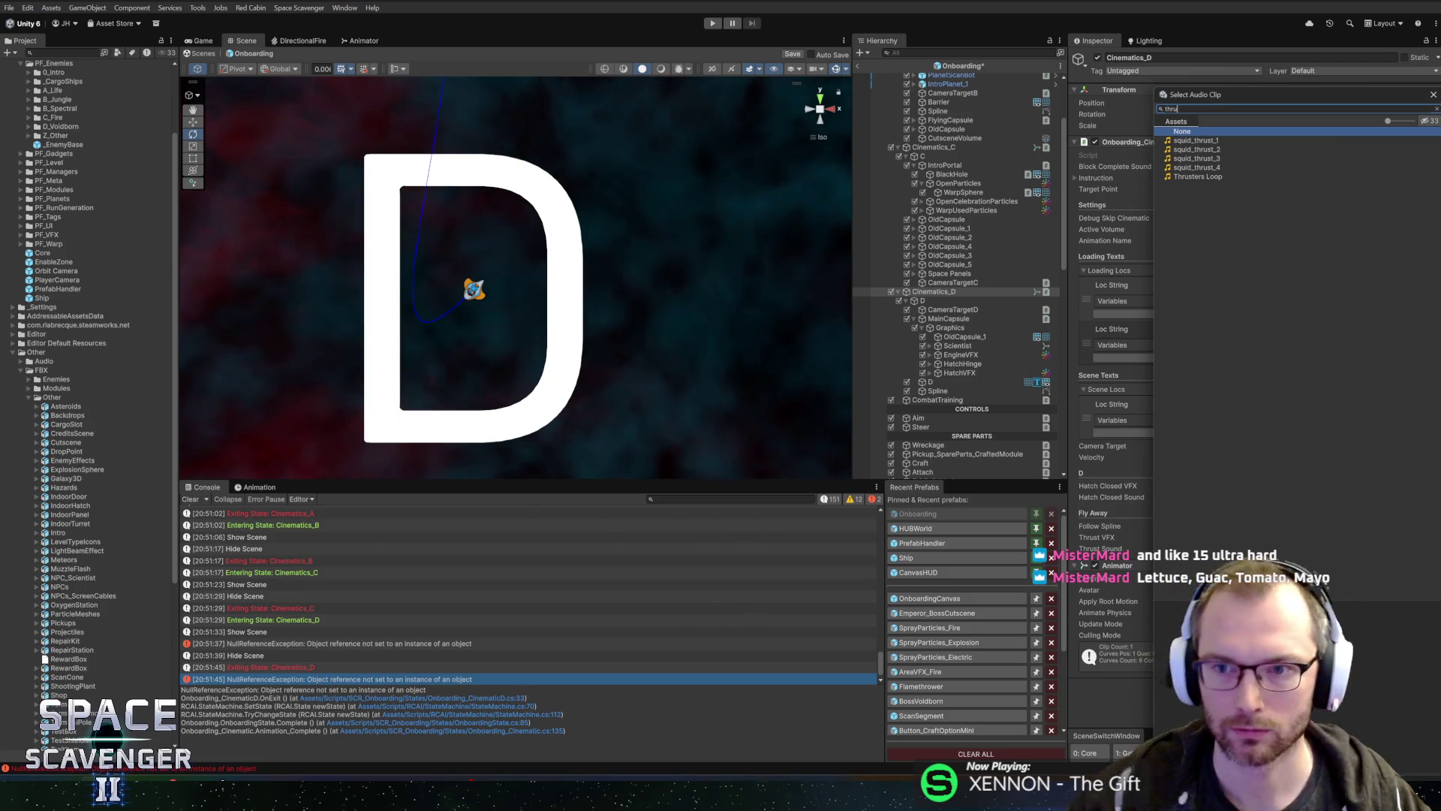
{"action": "left_click", "coordinate": [1210, 176]}
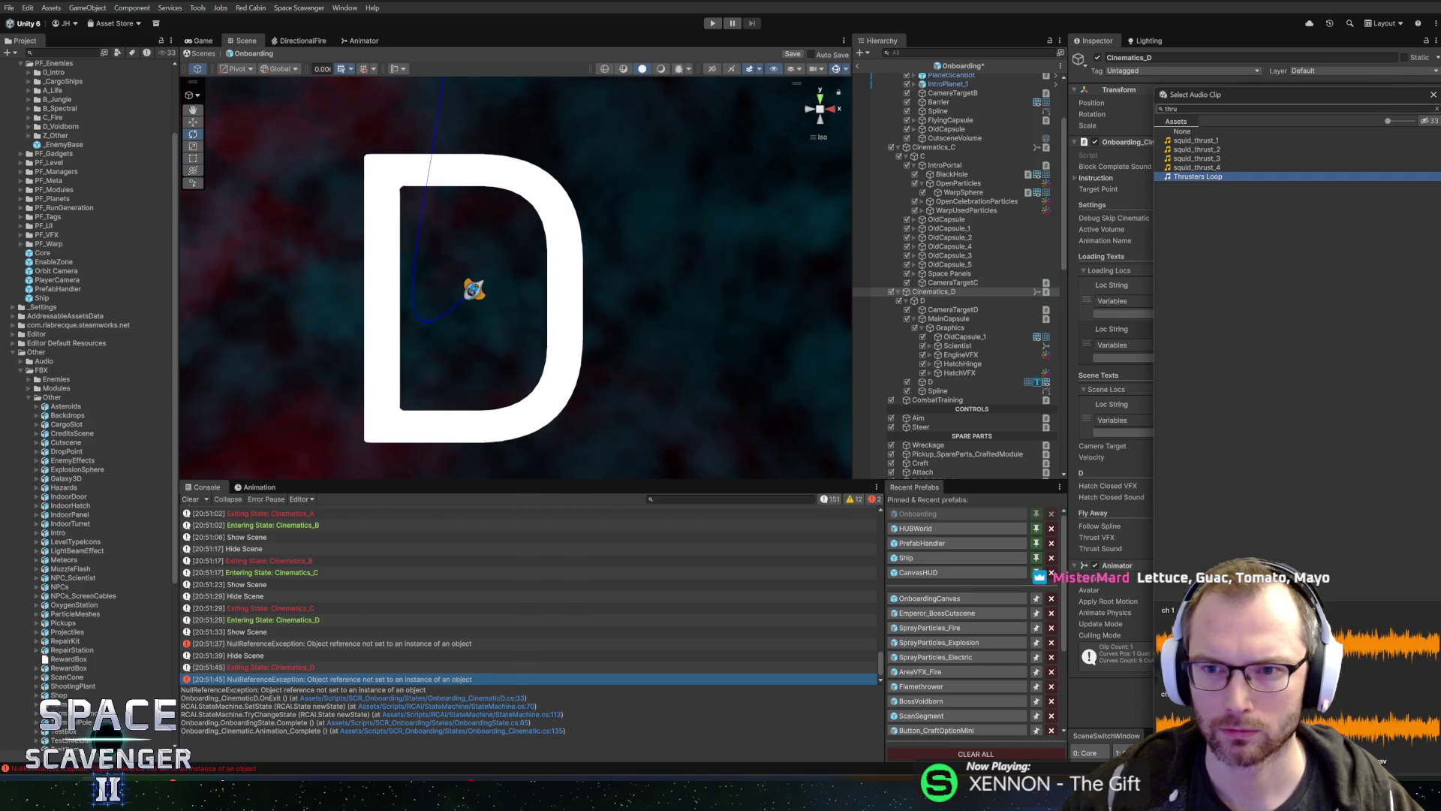
{"action": "type", "text": "loop"}
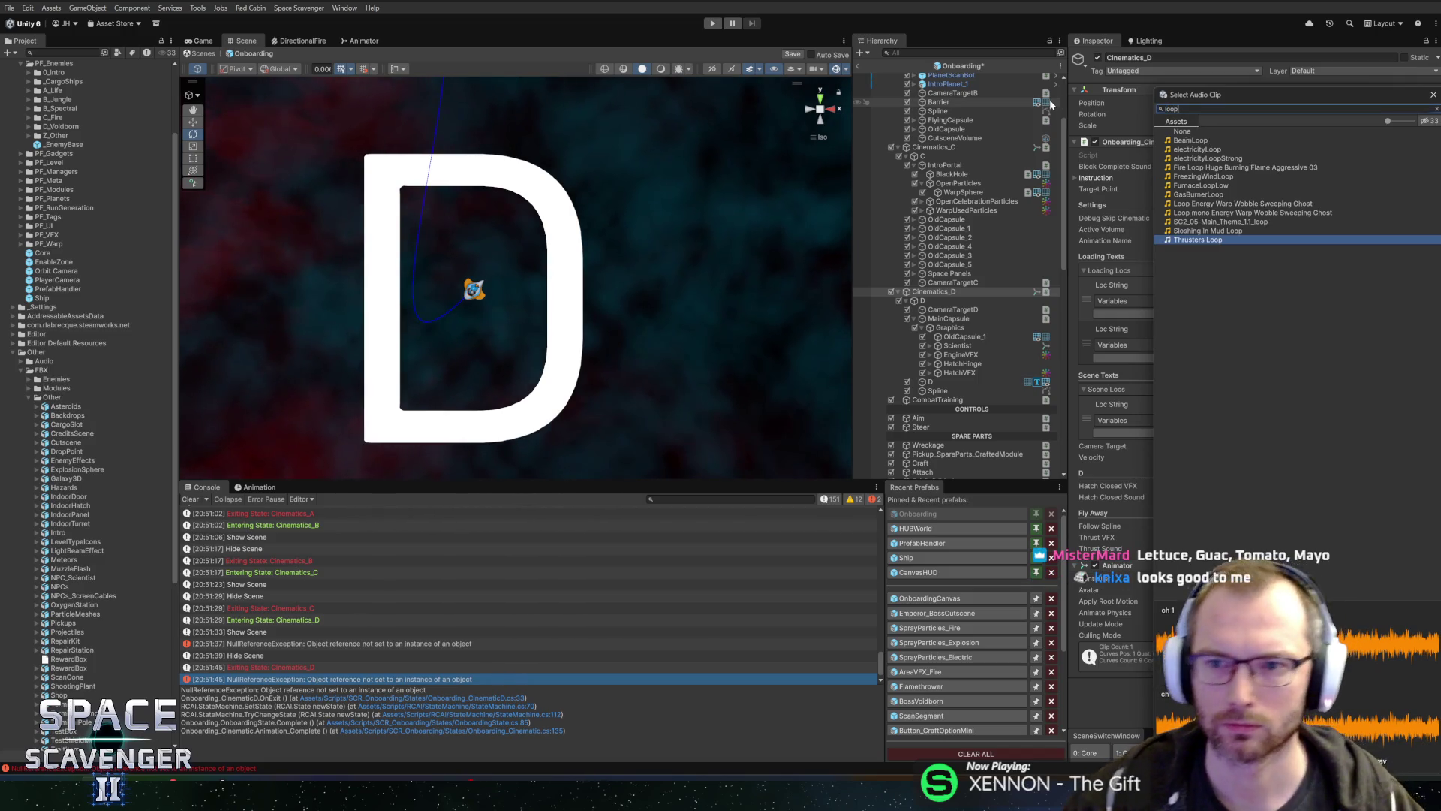
{"action": "left_click", "coordinate": [1207, 195]}
{"action": "left_click", "coordinate": [1210, 232]}
{"action": "left_click", "coordinate": [1209, 223]}
{"action": "left_click", "coordinate": [1210, 215]}
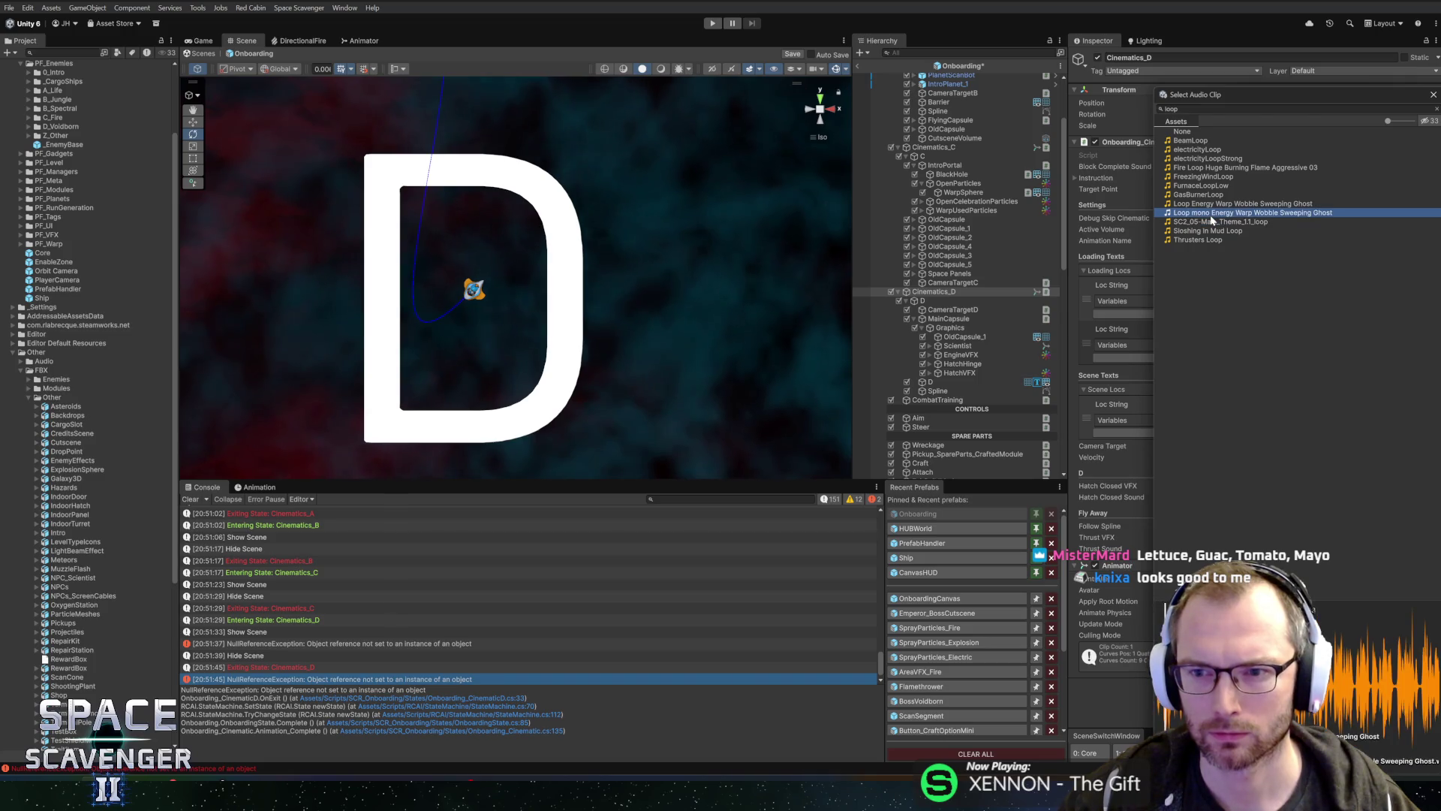
{"action": "left_click", "coordinate": [1194, 143]}
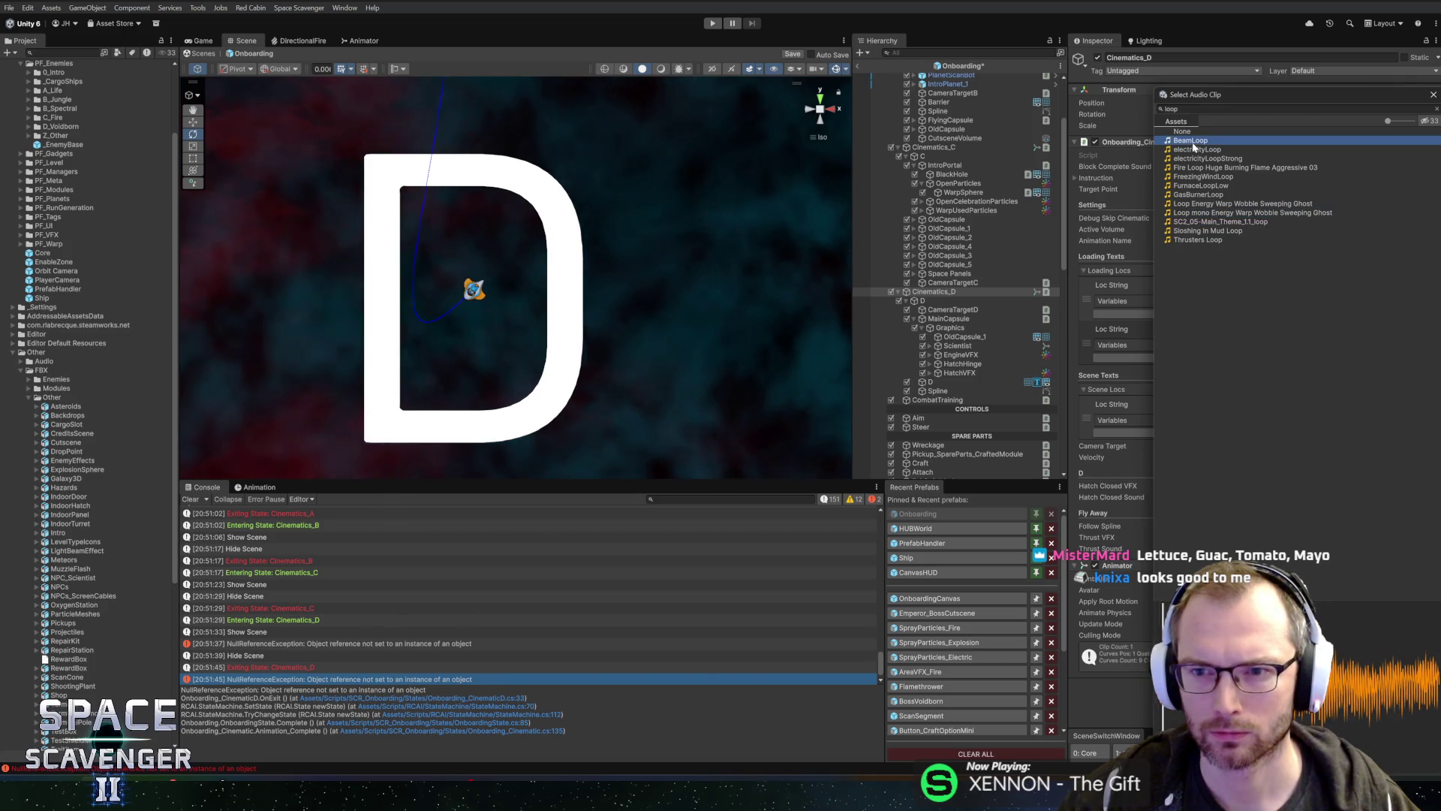
{"action": "left_click", "coordinate": [1214, 240]}
{"action": "double_click", "coordinate": [1223, 241]}
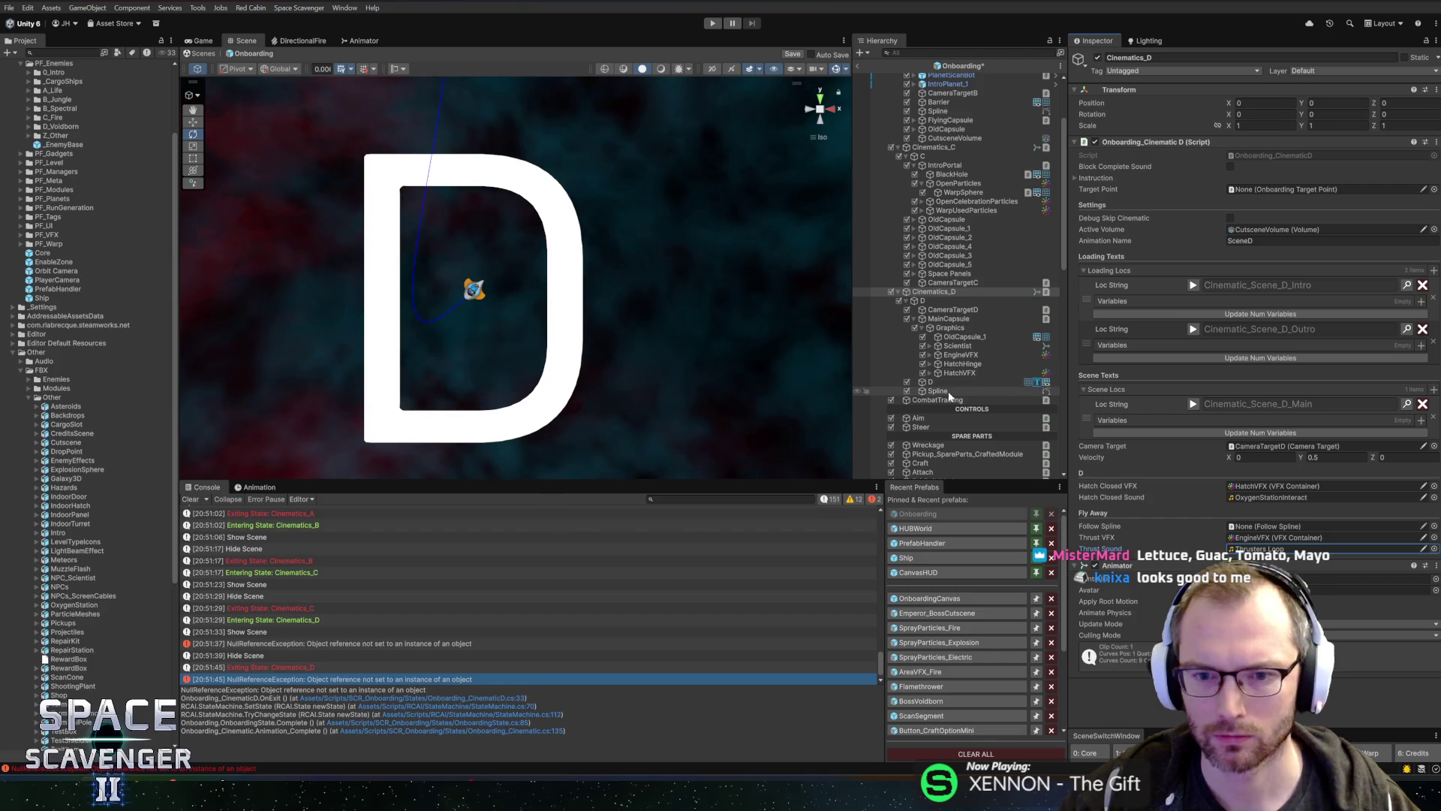
Step: Make MainCapsule the Follow Spline target, set its Time To End to 4, and playtest
{"action": "left_click_drag", "start_coordinate": [949, 323], "coordinate": [1227, 464]}
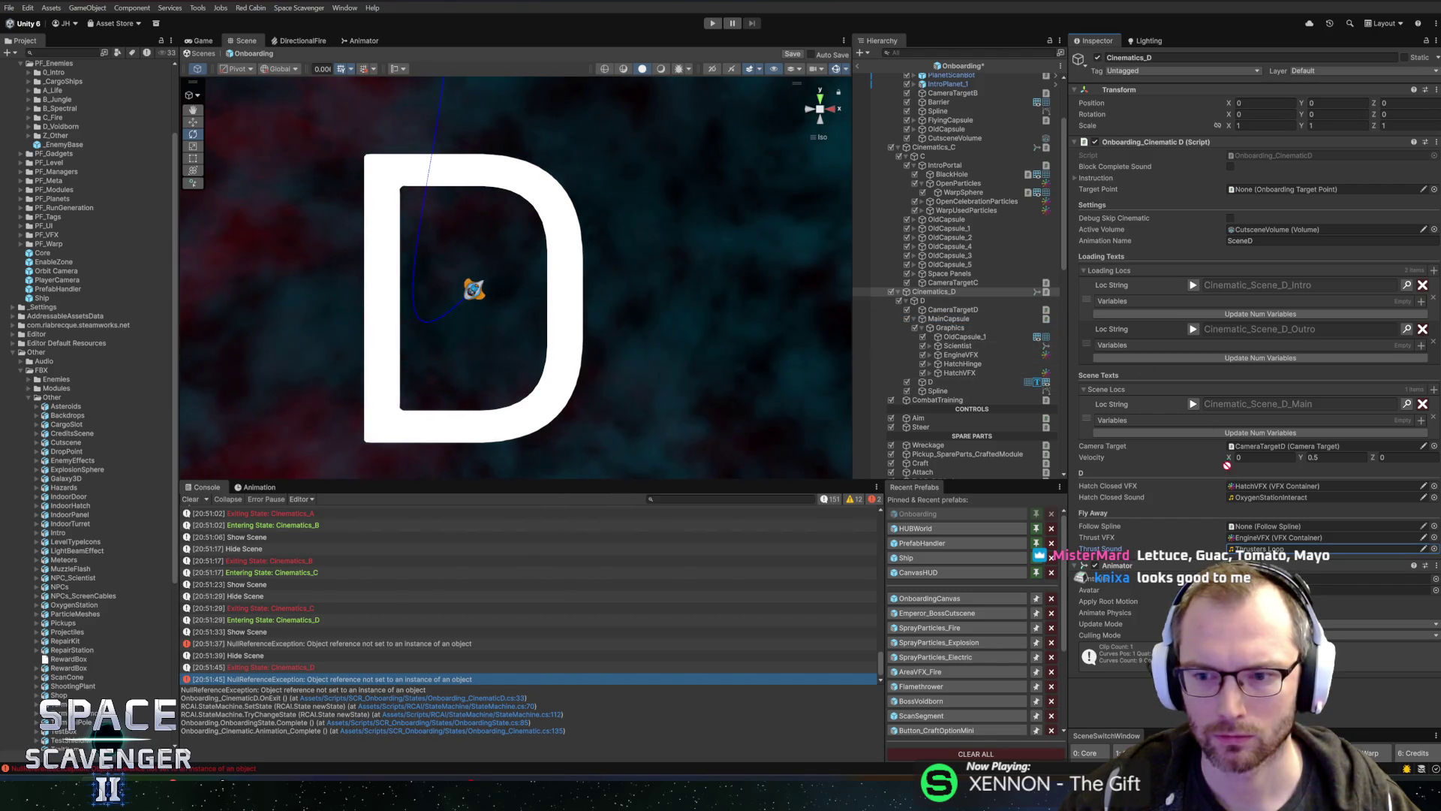
{"action": "left_click_drag", "start_coordinate": [1268, 528], "coordinate": [1276, 526]}
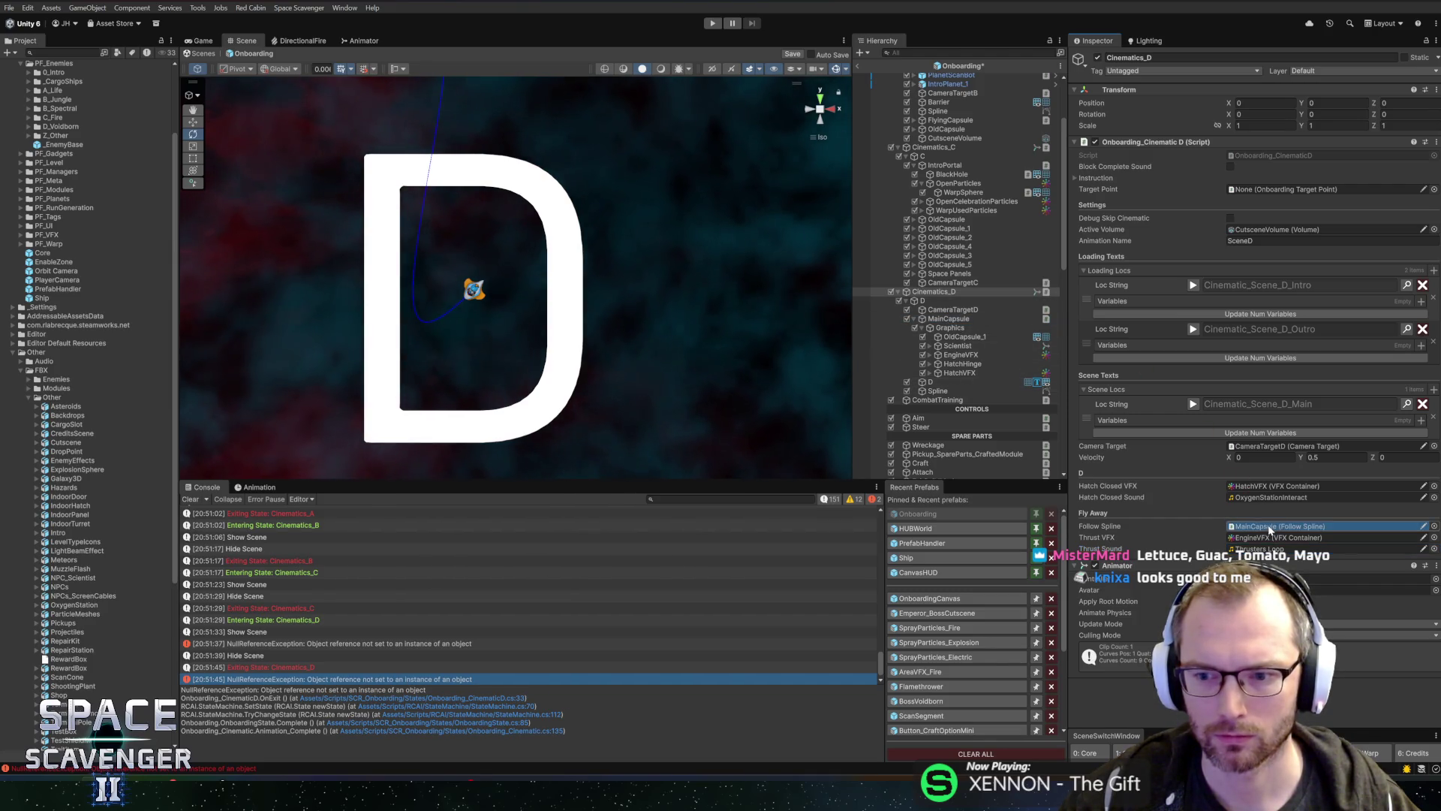
{"action": "left_click", "coordinate": [947, 319]}
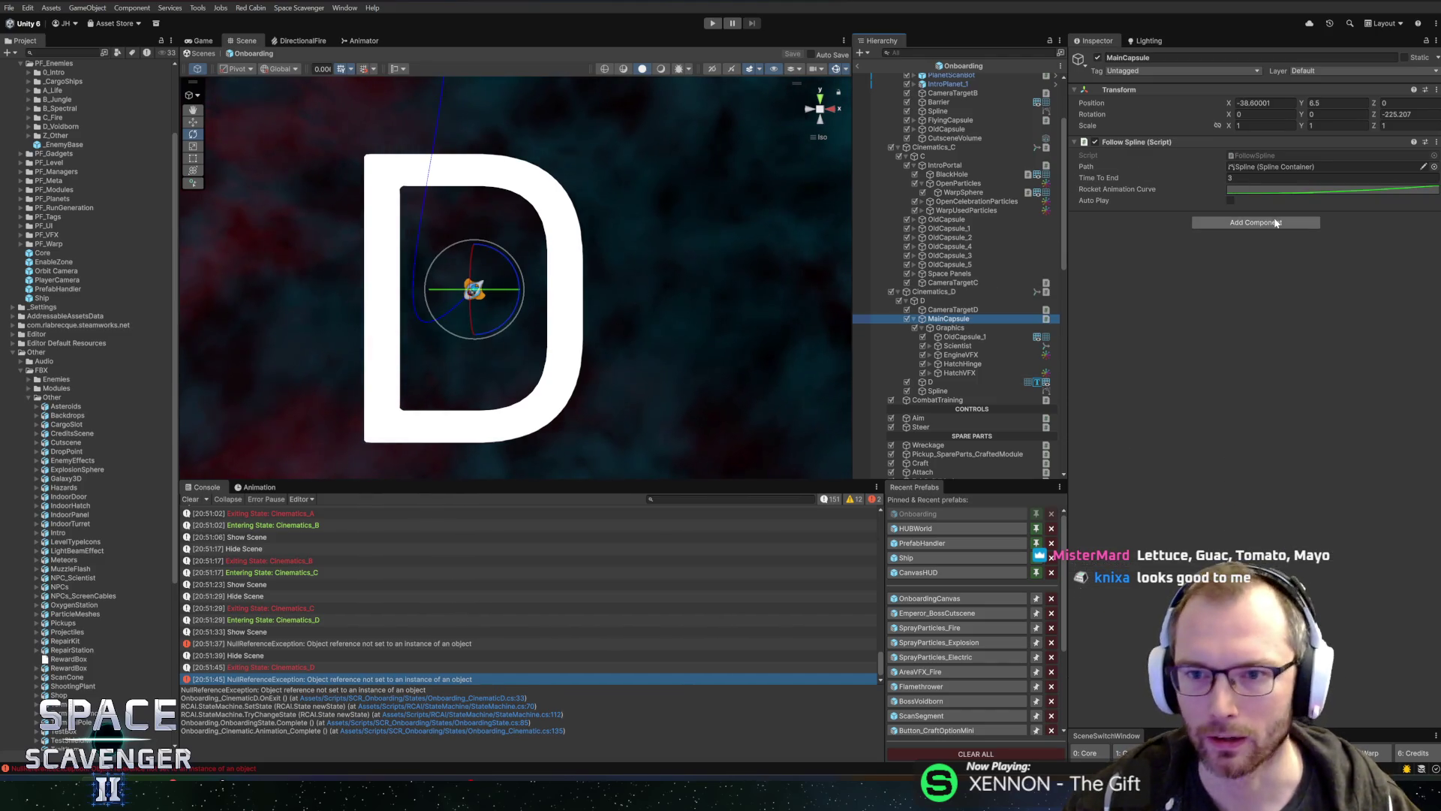
{"action": "left_click", "coordinate": [1261, 179]}
{"action": "type", "text": "4"}
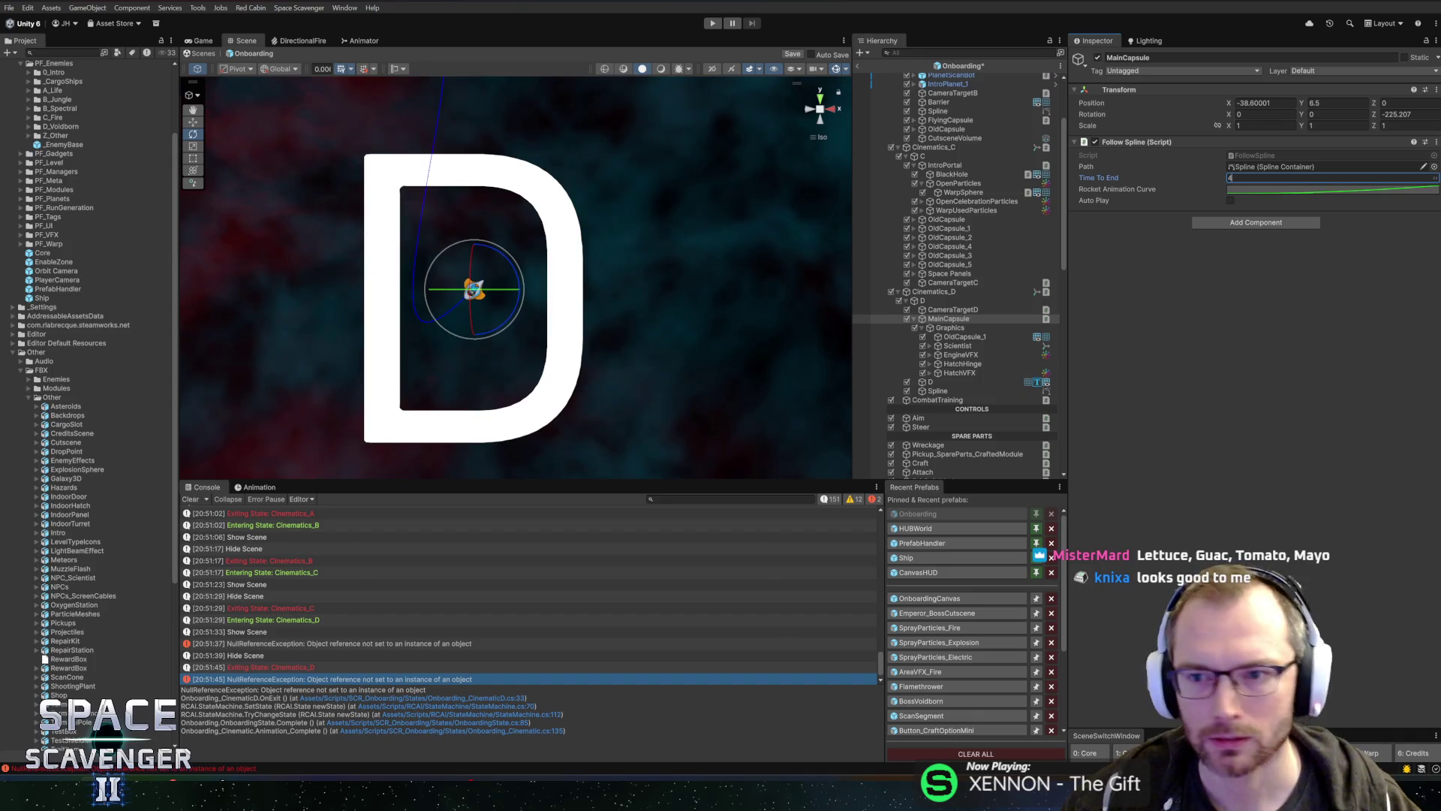
{"action": "left_click", "coordinate": [710, 23]}
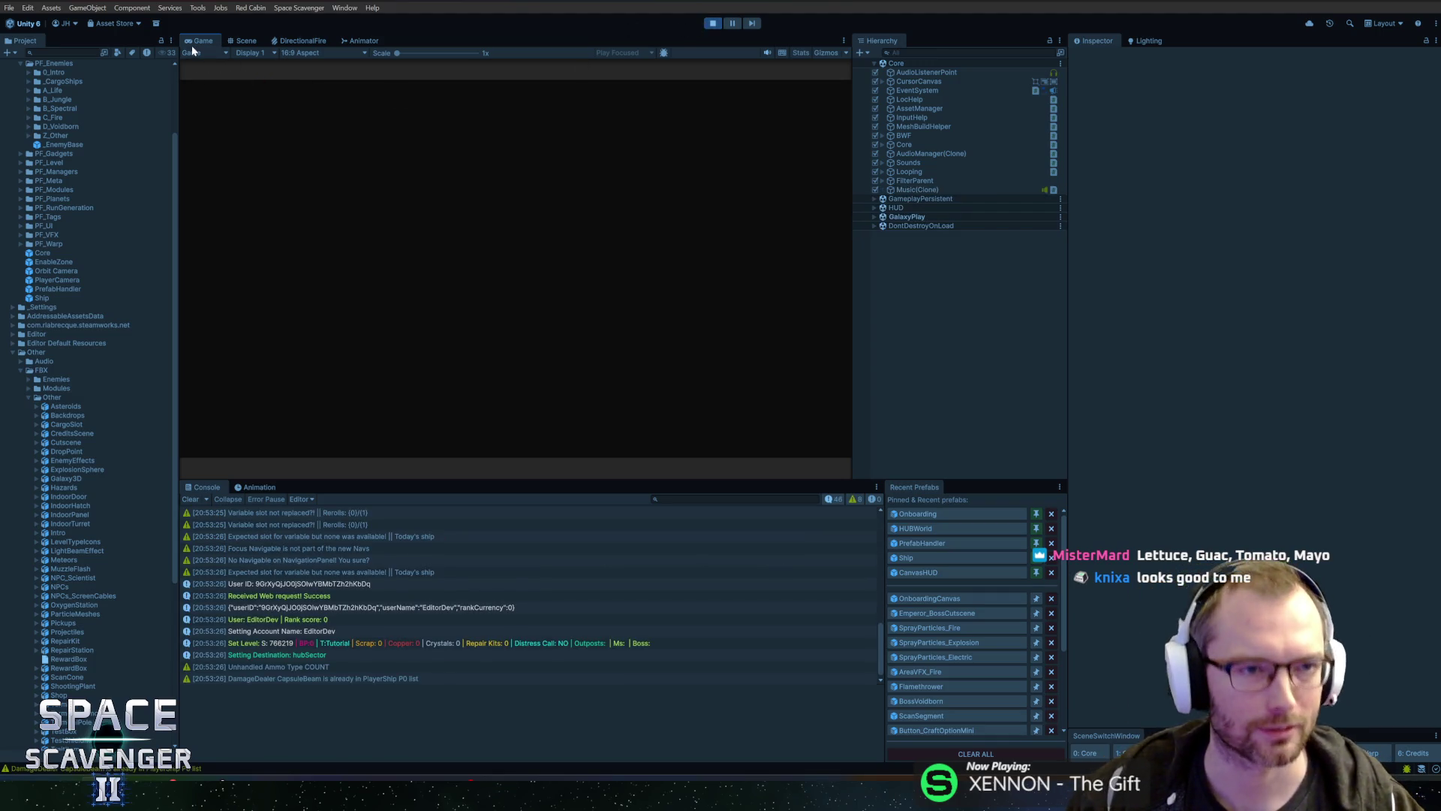
Step: Play the onboarding in a maximized Game view up to the Aim objective, then stop
{"action": "key", "text": "shift+space"}
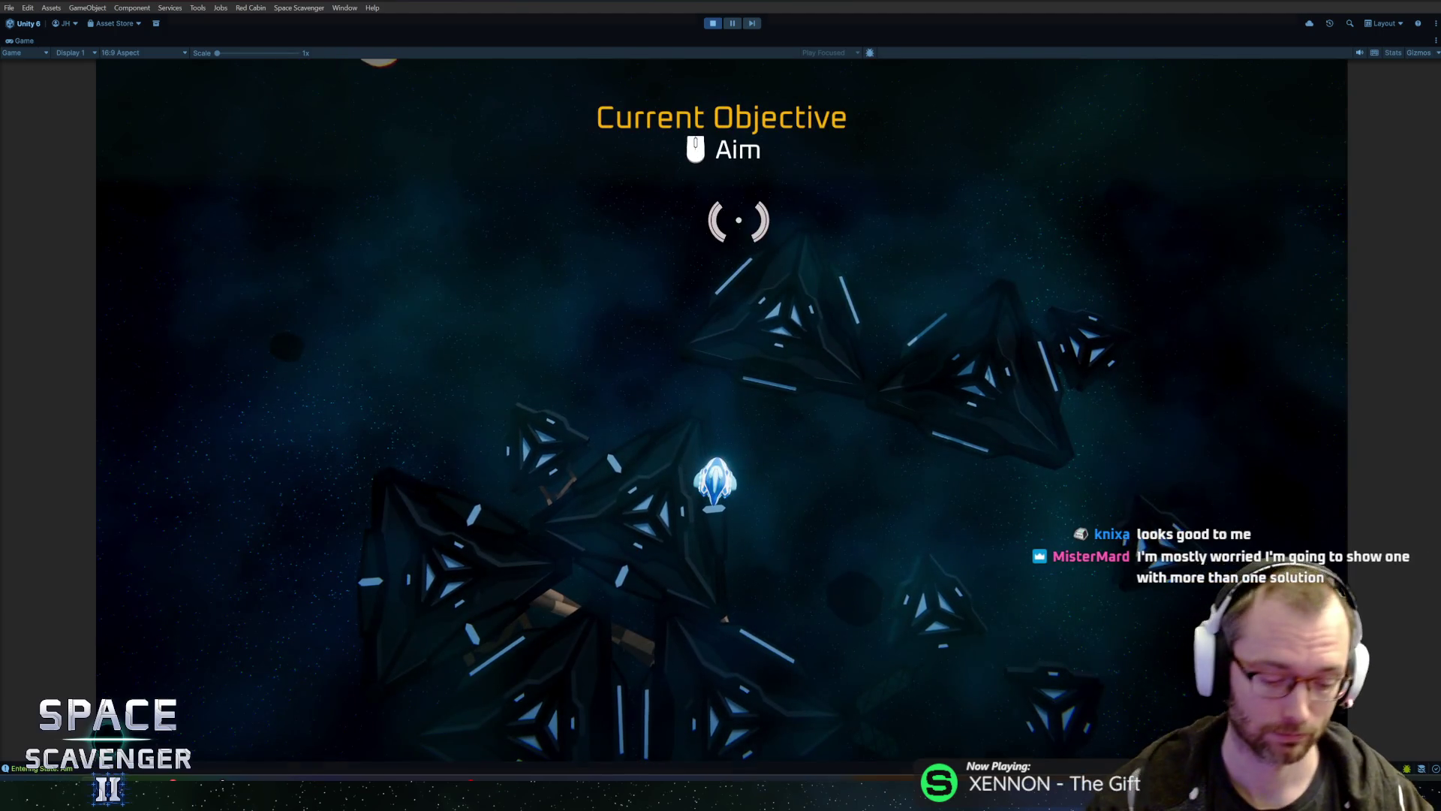
{"action": "key", "text": "ctrl+p"}
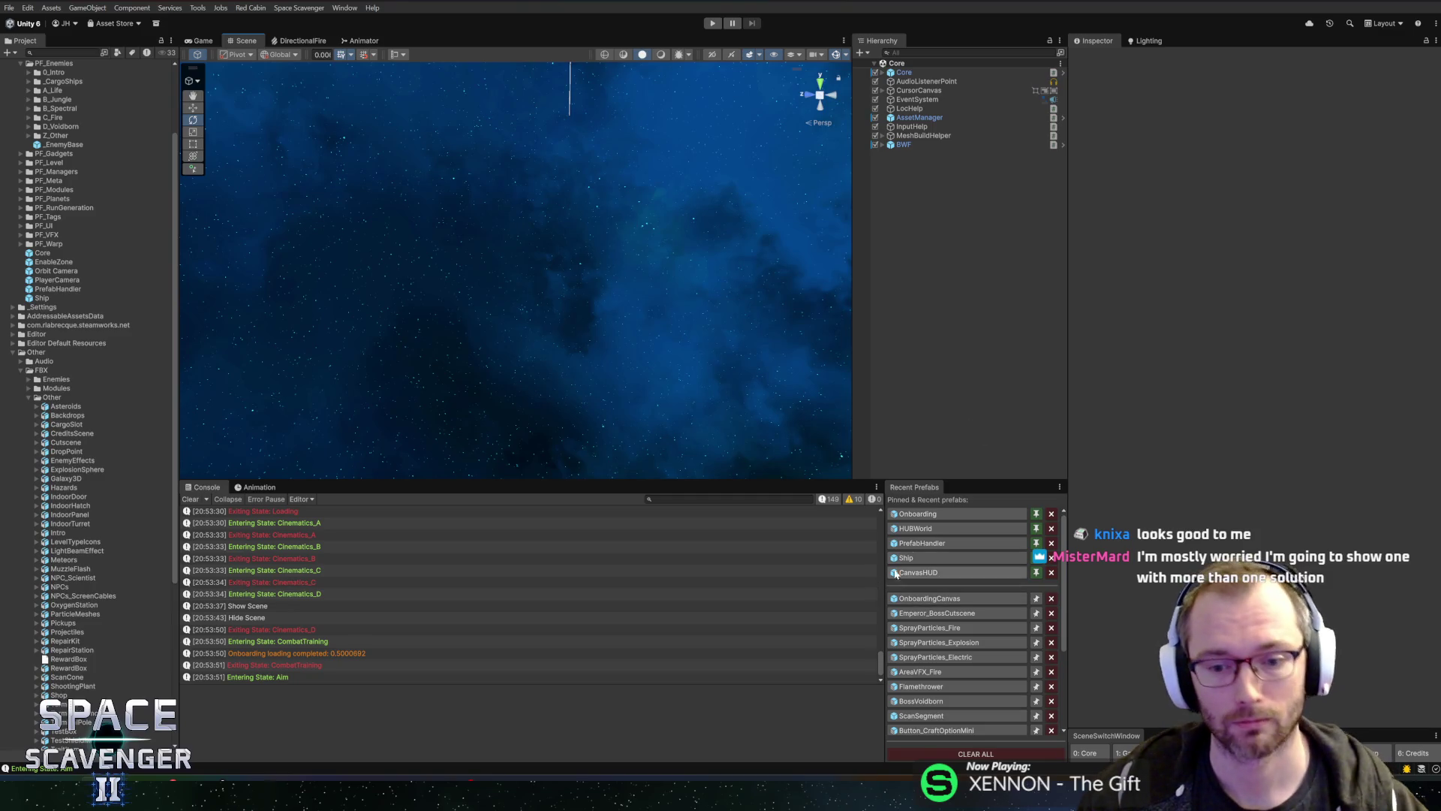
Step: In the Onboarding prefab, delete the big D letter object
{"action": "left_click", "coordinate": [938, 514]}
{"action": "scroll", "coordinate": [584, 299], "scroll_direction": "up", "scroll_amount": 5}
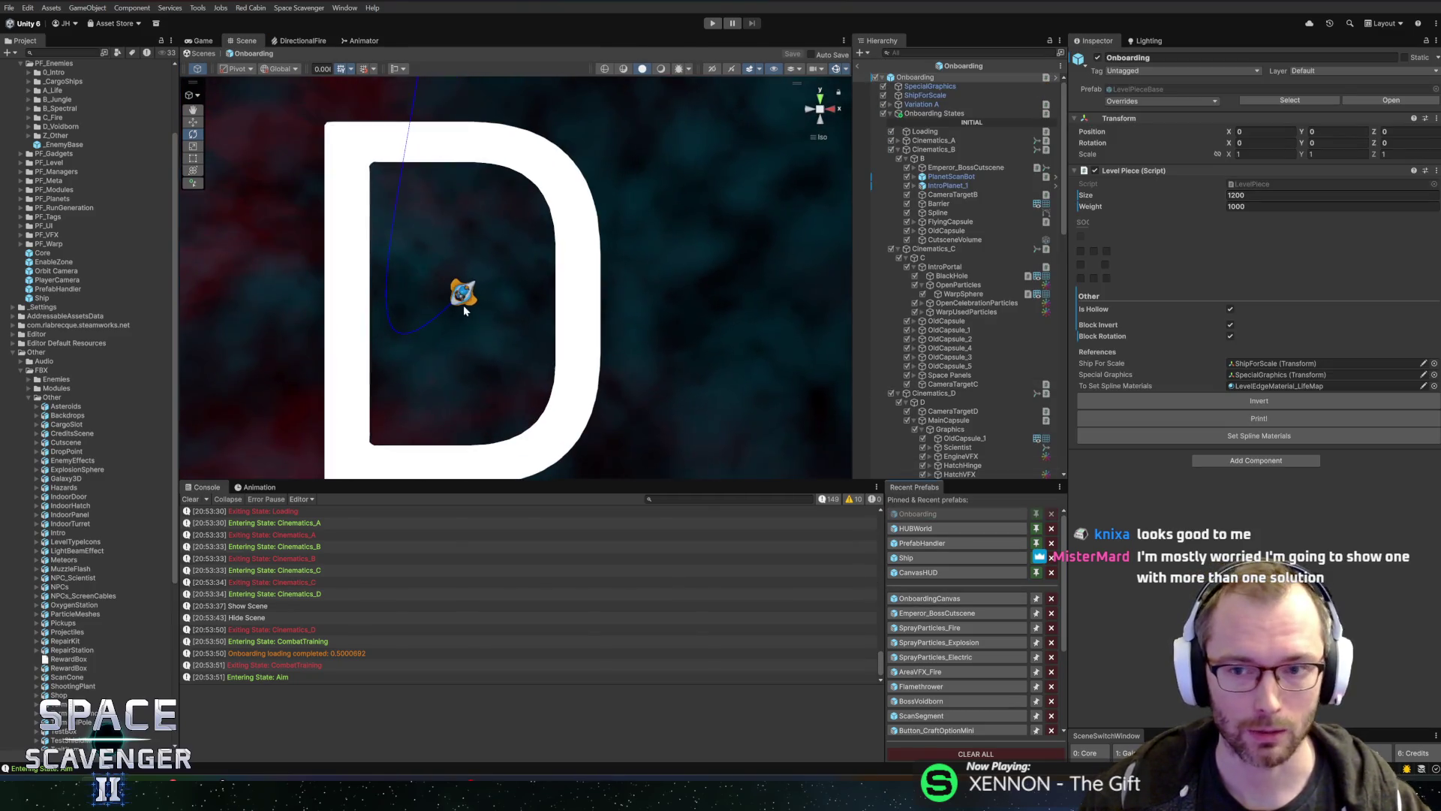
{"action": "scroll", "coordinate": [721, 373], "scroll_direction": "down", "scroll_amount": 5}
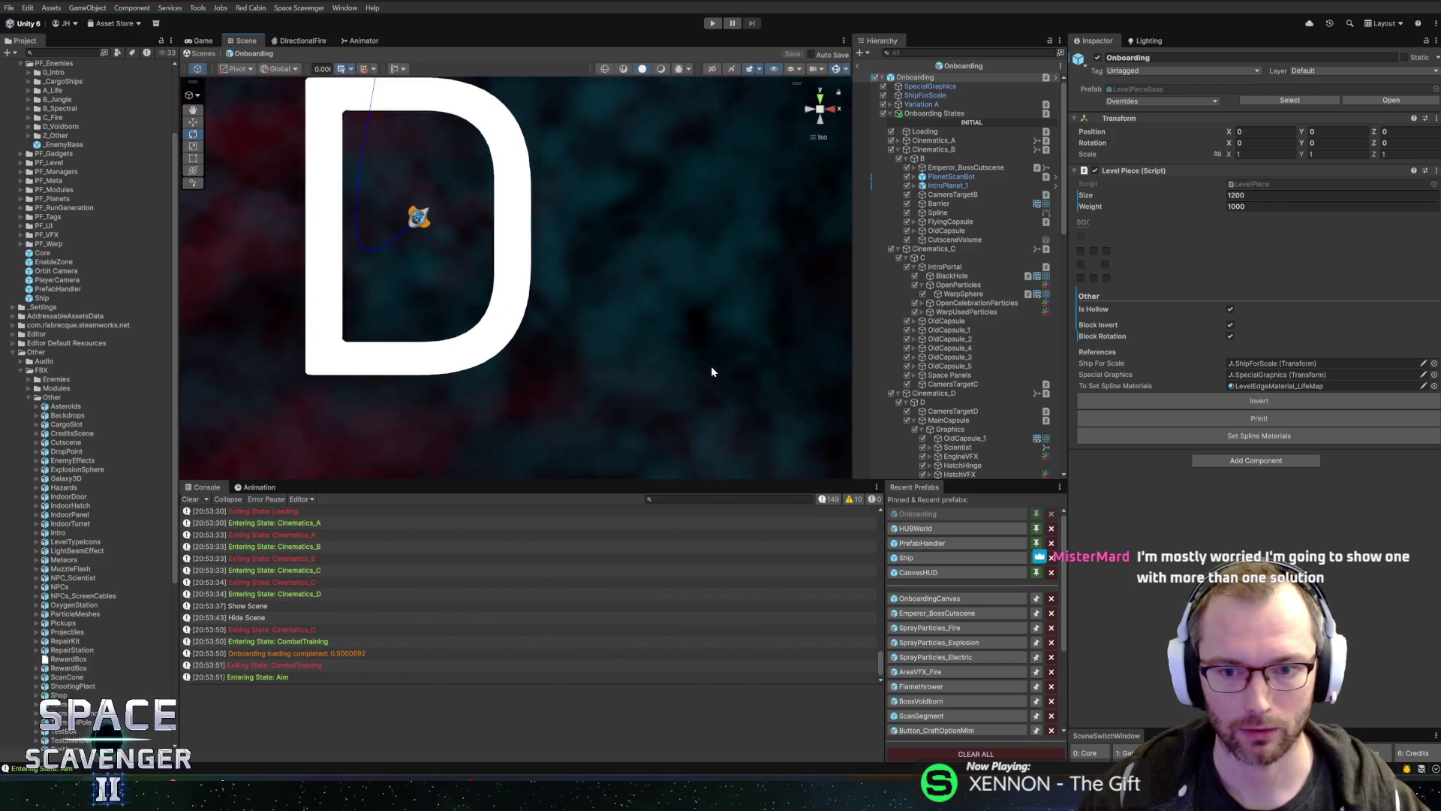
{"action": "scroll", "coordinate": [993, 401], "scroll_direction": "down", "scroll_amount": 5}
{"action": "double_click", "coordinate": [956, 247]}
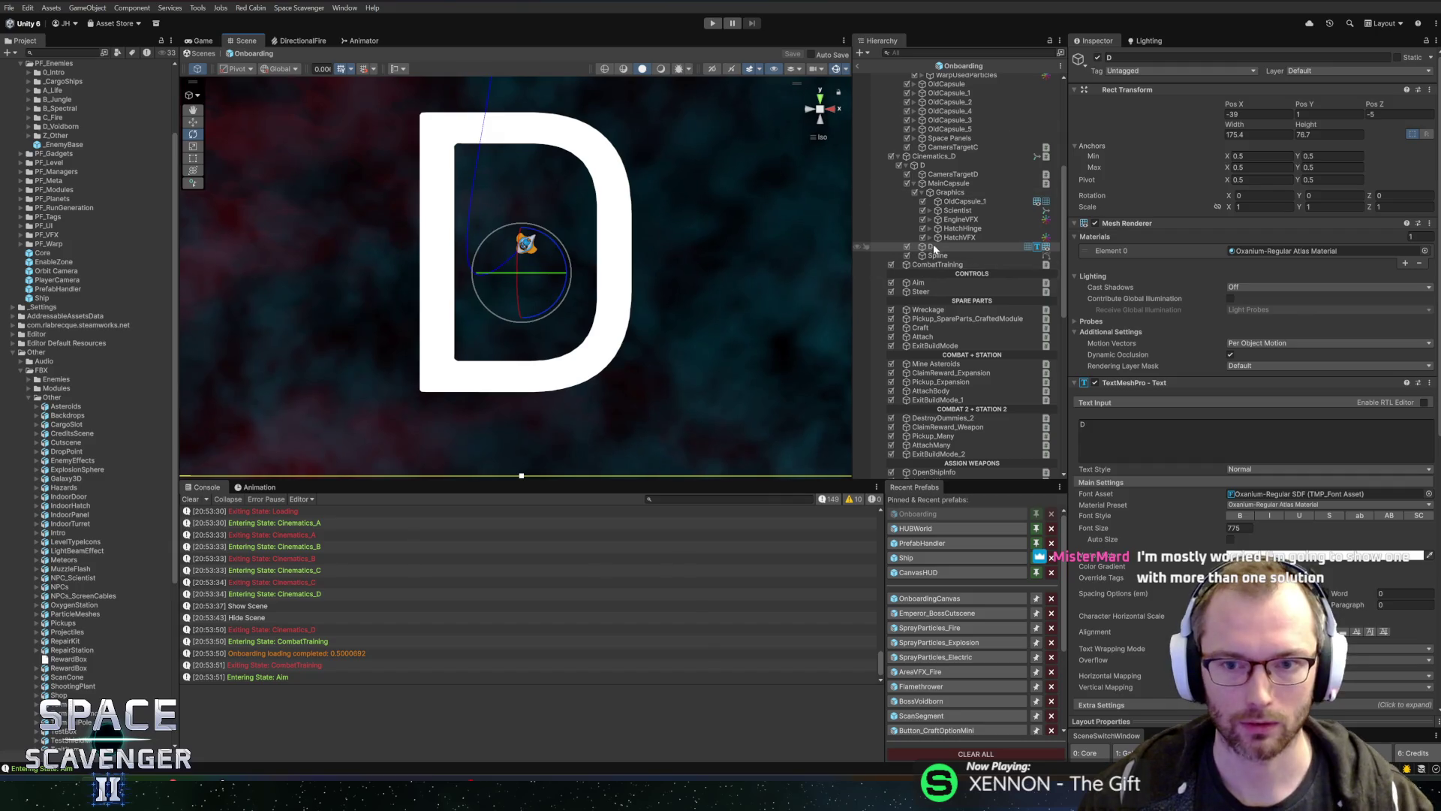
{"action": "key", "text": "Delete"}
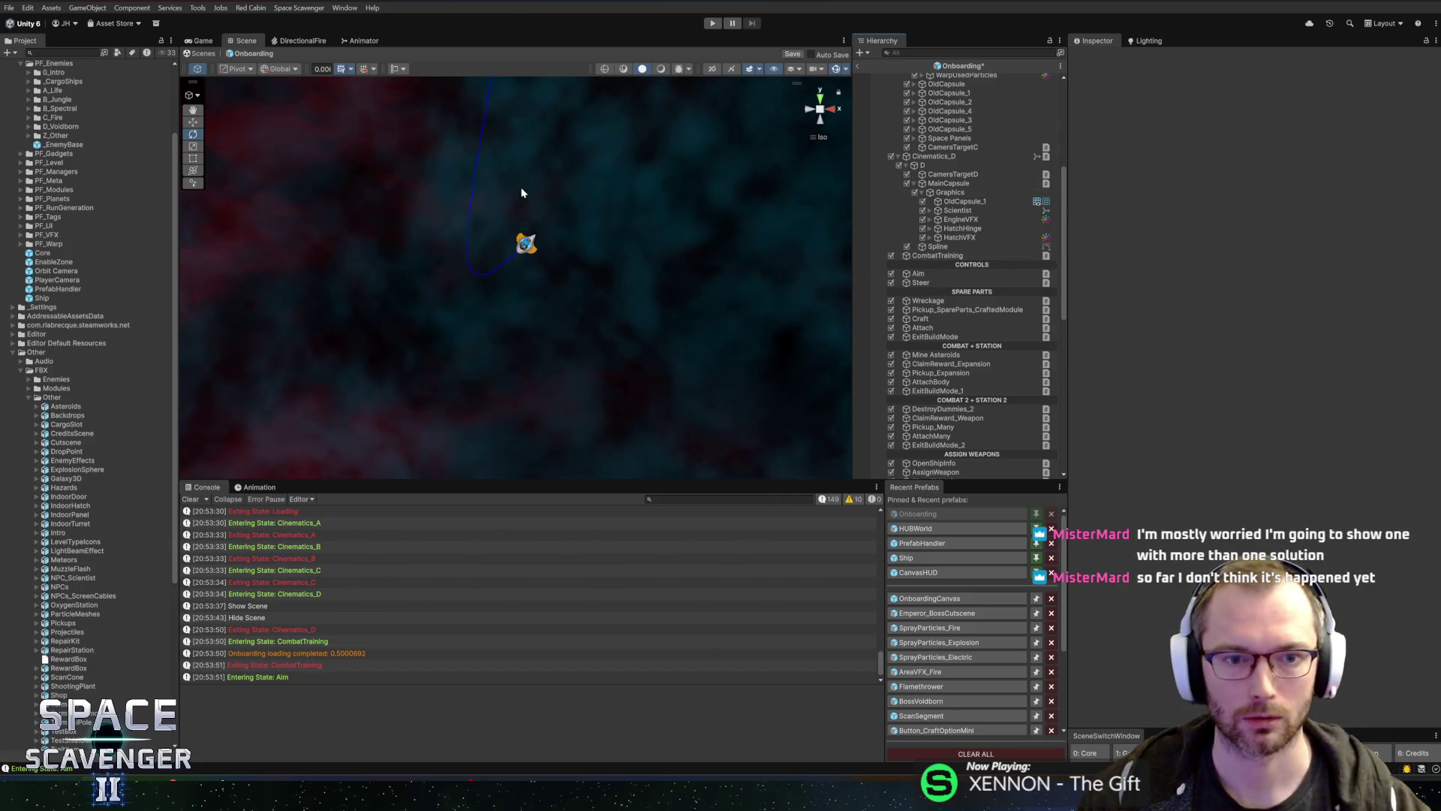
Step: Shorten knot 1's incoming tangent on the capsule's flight spline to about -26.15 in Back view
{"action": "left_click_drag", "start_coordinate": [525, 199], "coordinate": [534, 257]}
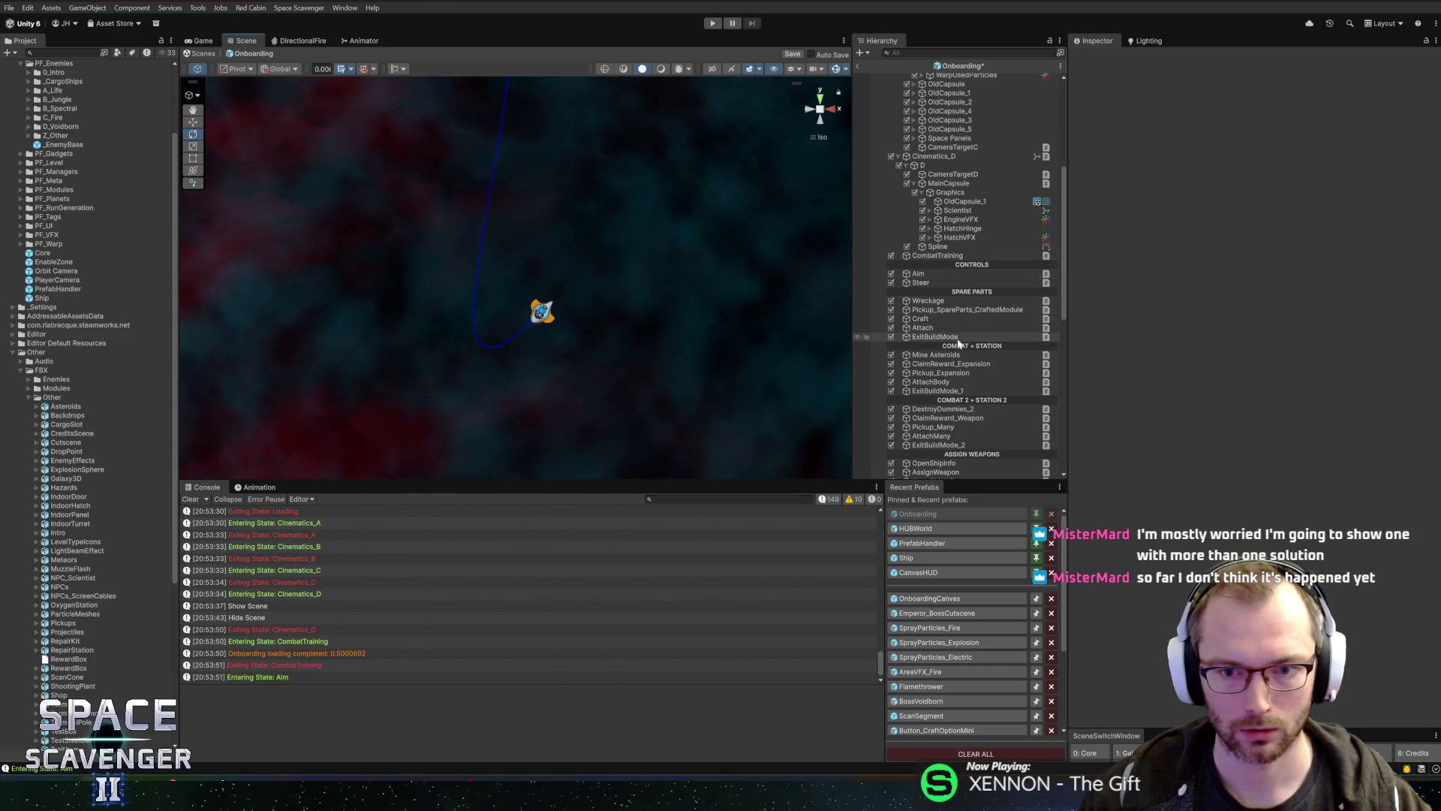
{"action": "left_click", "coordinate": [950, 185]}
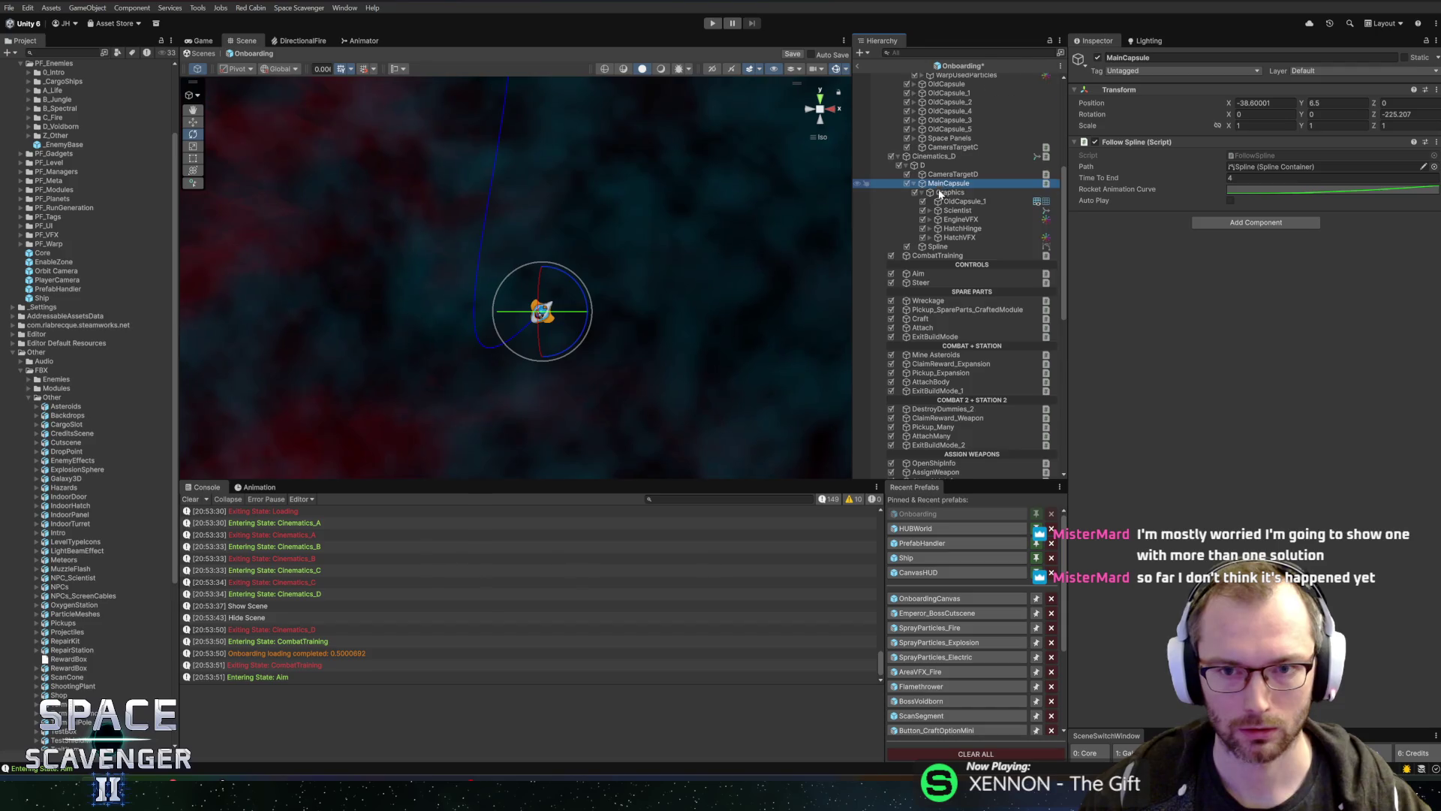
{"action": "scroll", "coordinate": [940, 194], "scroll_direction": "up", "scroll_amount": 3}
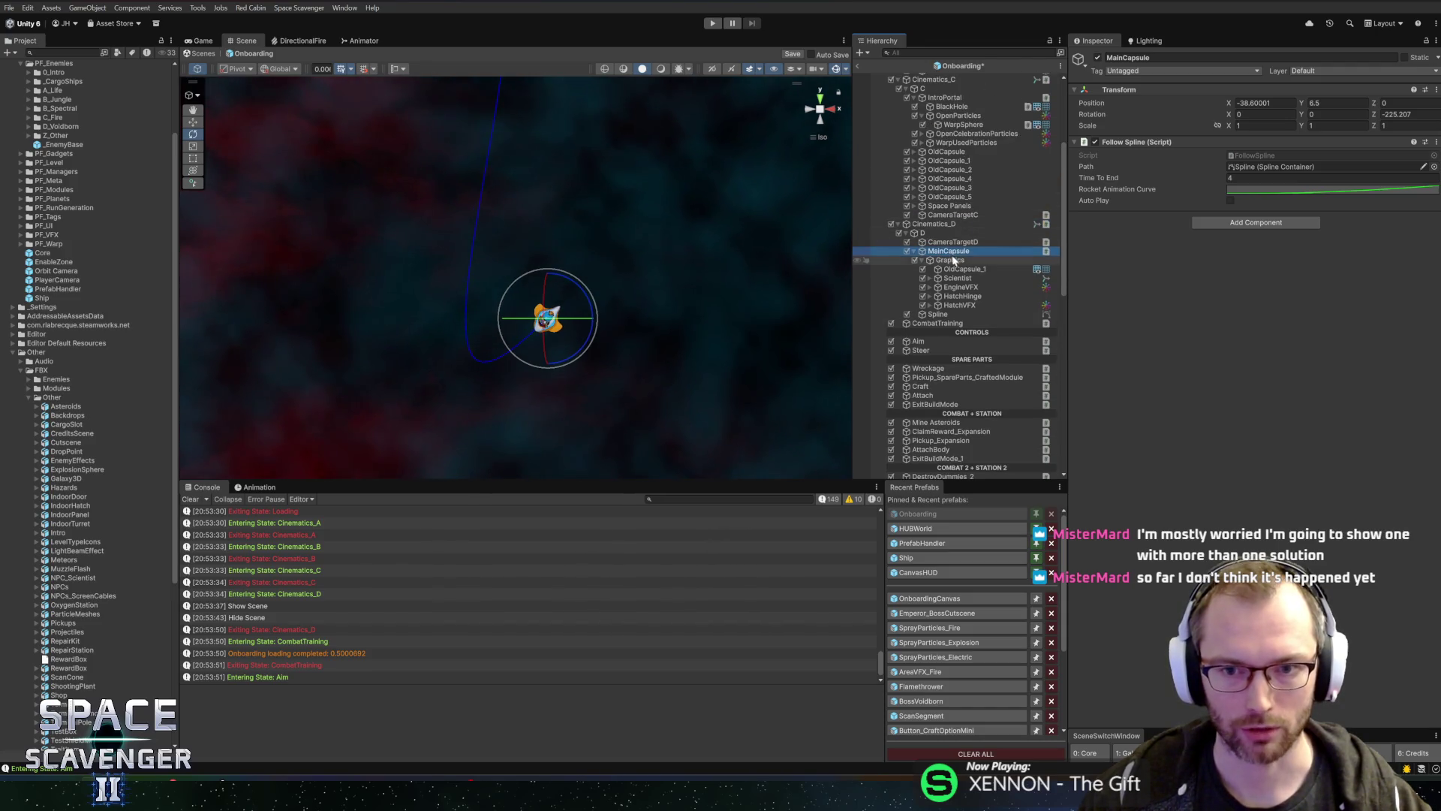
{"action": "left_click", "coordinate": [938, 315]}
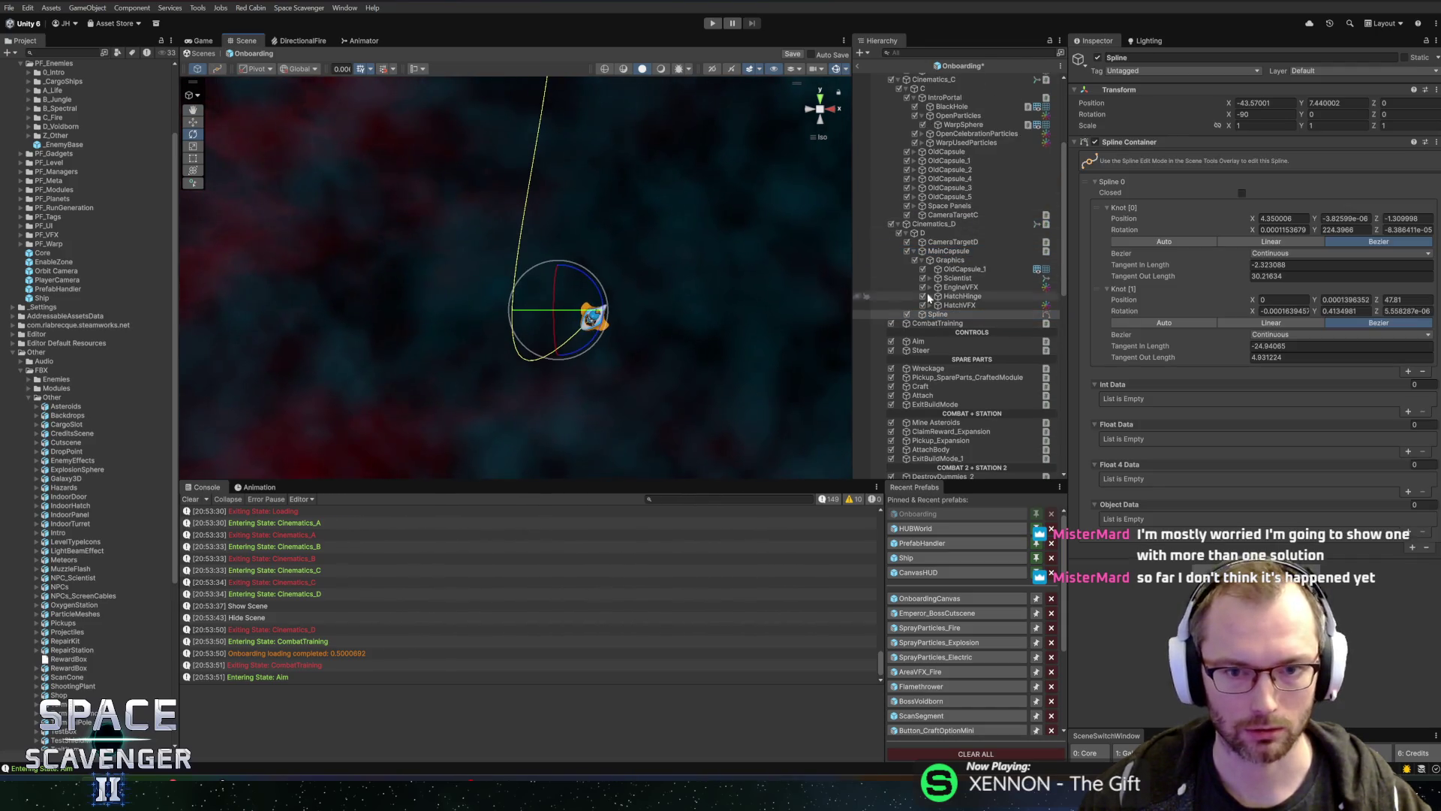
{"action": "left_click", "coordinate": [1105, 223]}
{"action": "left_click", "coordinate": [189, 95]}
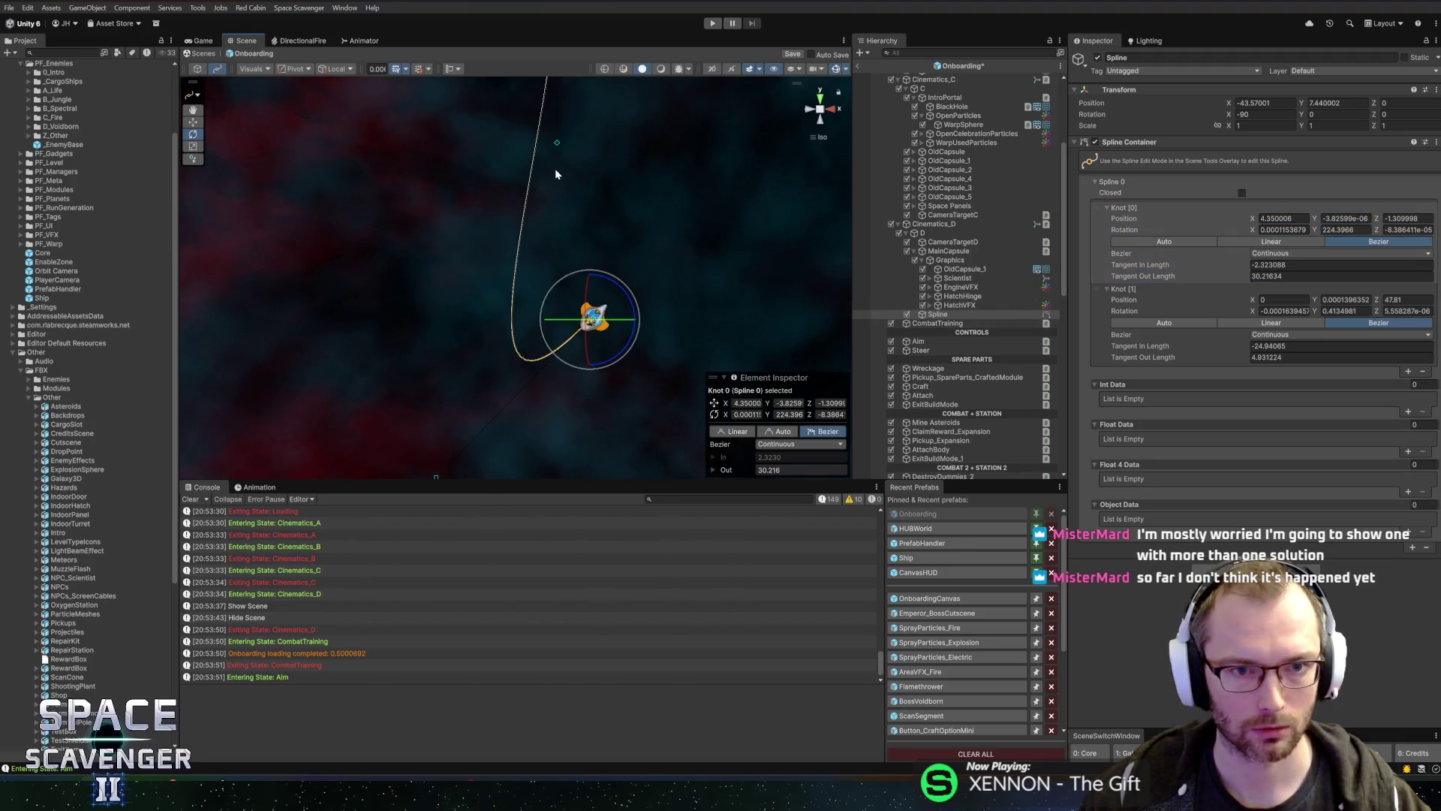
{"action": "left_click_drag", "start_coordinate": [556, 174], "coordinate": [593, 298]}
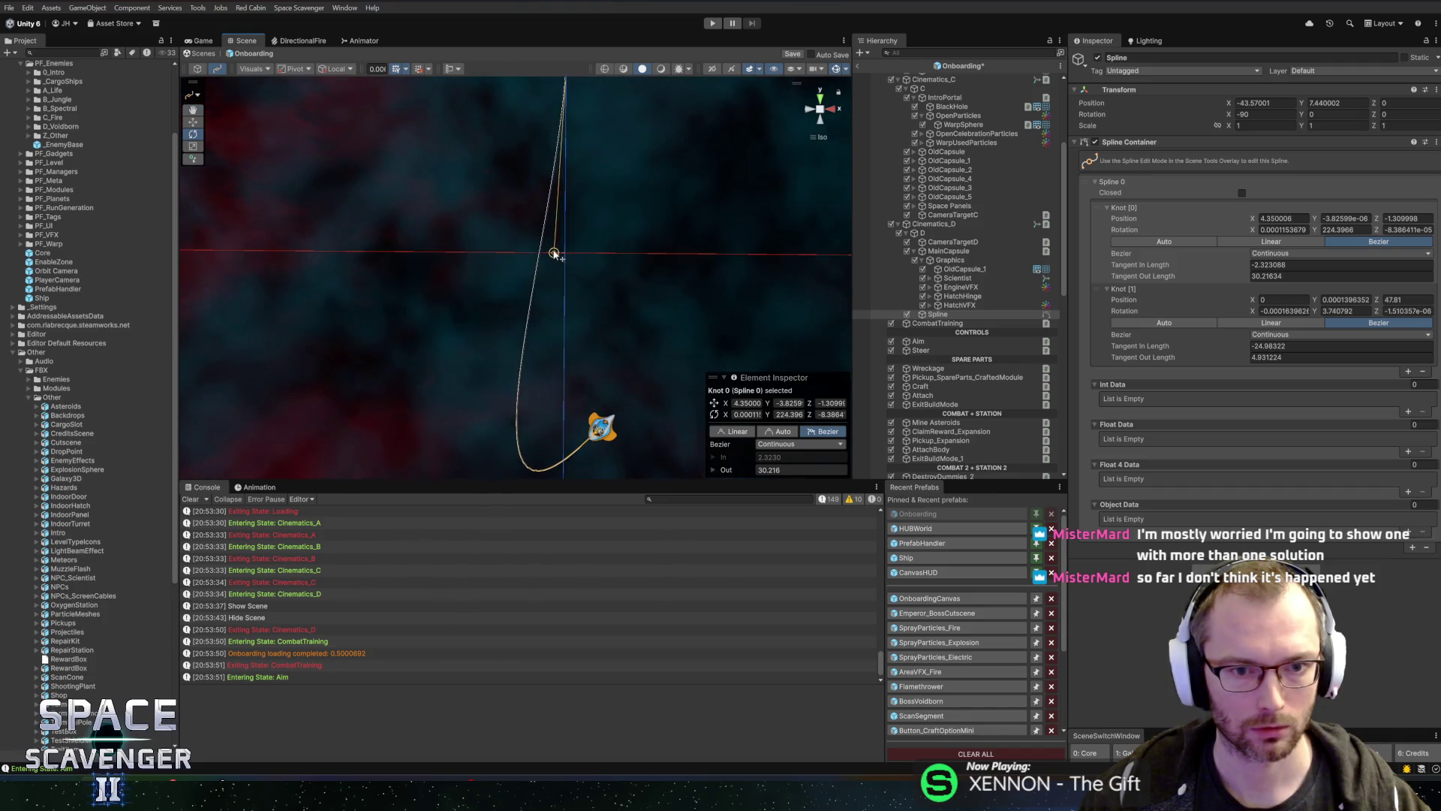
{"action": "left_click", "coordinate": [809, 111]}
{"action": "left_click_drag", "start_coordinate": [568, 256], "coordinate": [511, 253]}
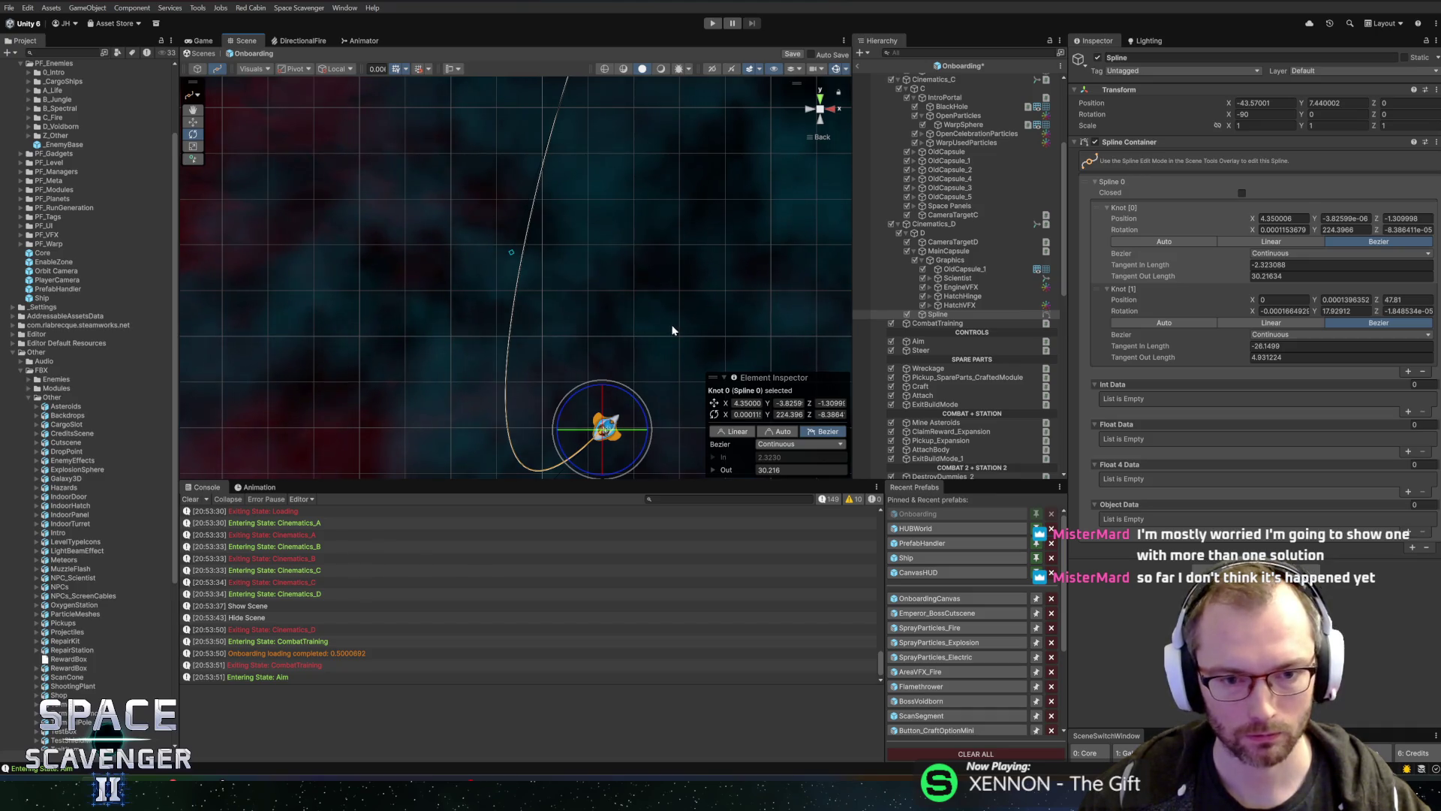
{"action": "left_click_drag", "start_coordinate": [673, 331], "coordinate": [663, 289]}
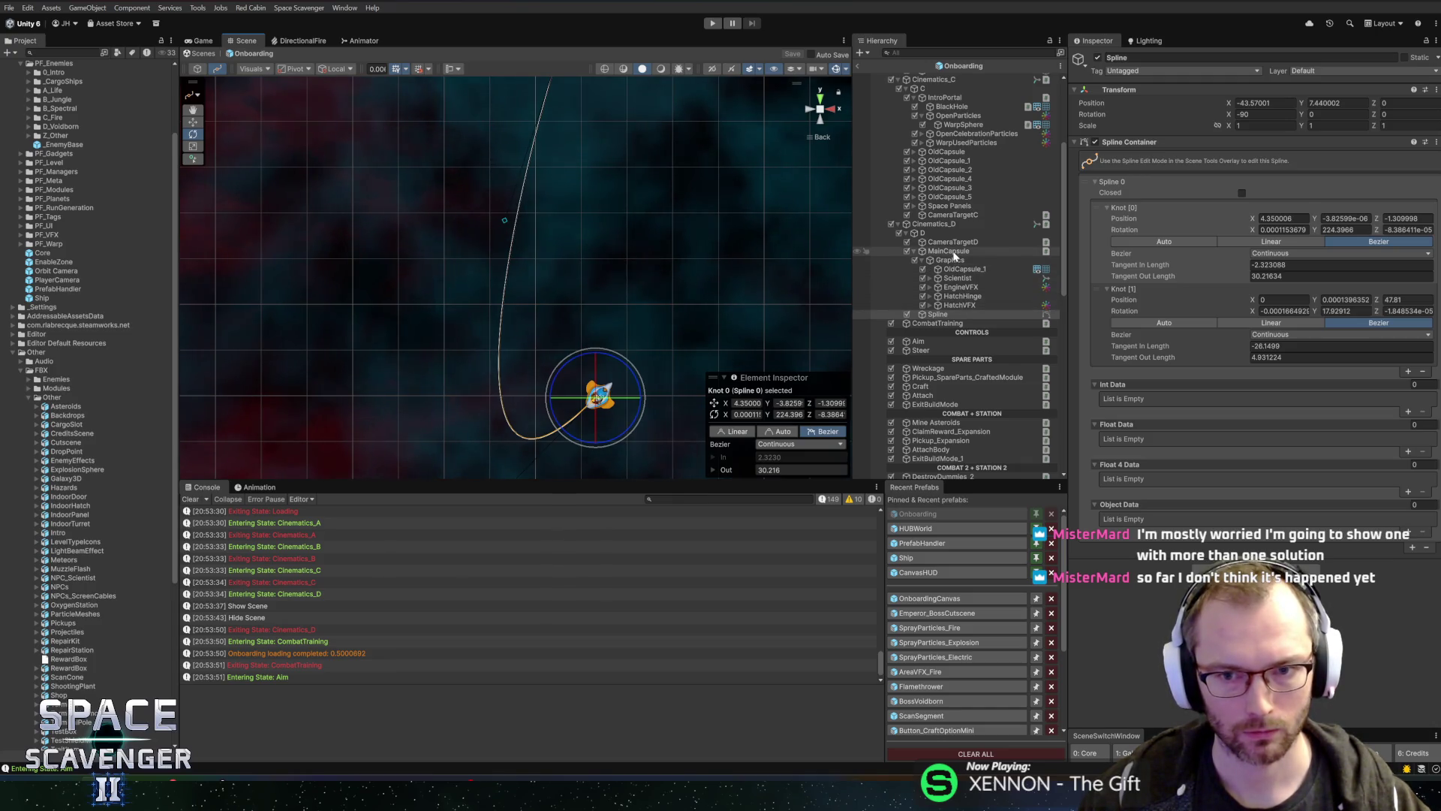
{"action": "left_click", "coordinate": [257, 488]}
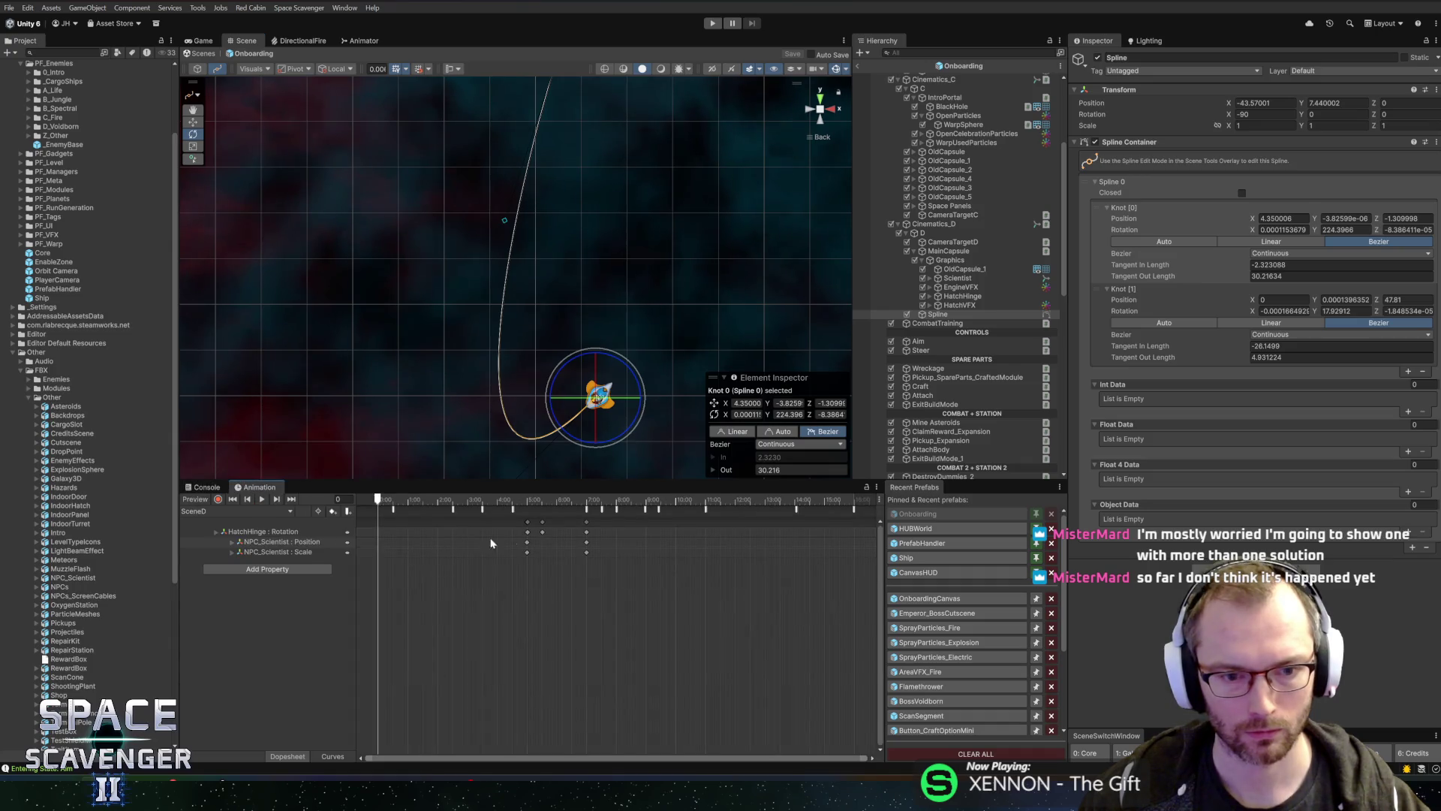
Step: Set MainCapsule's Follow Spline Time To End to 3.5 under Cinematics_D and start a playtest
{"action": "left_click", "coordinate": [616, 510]}
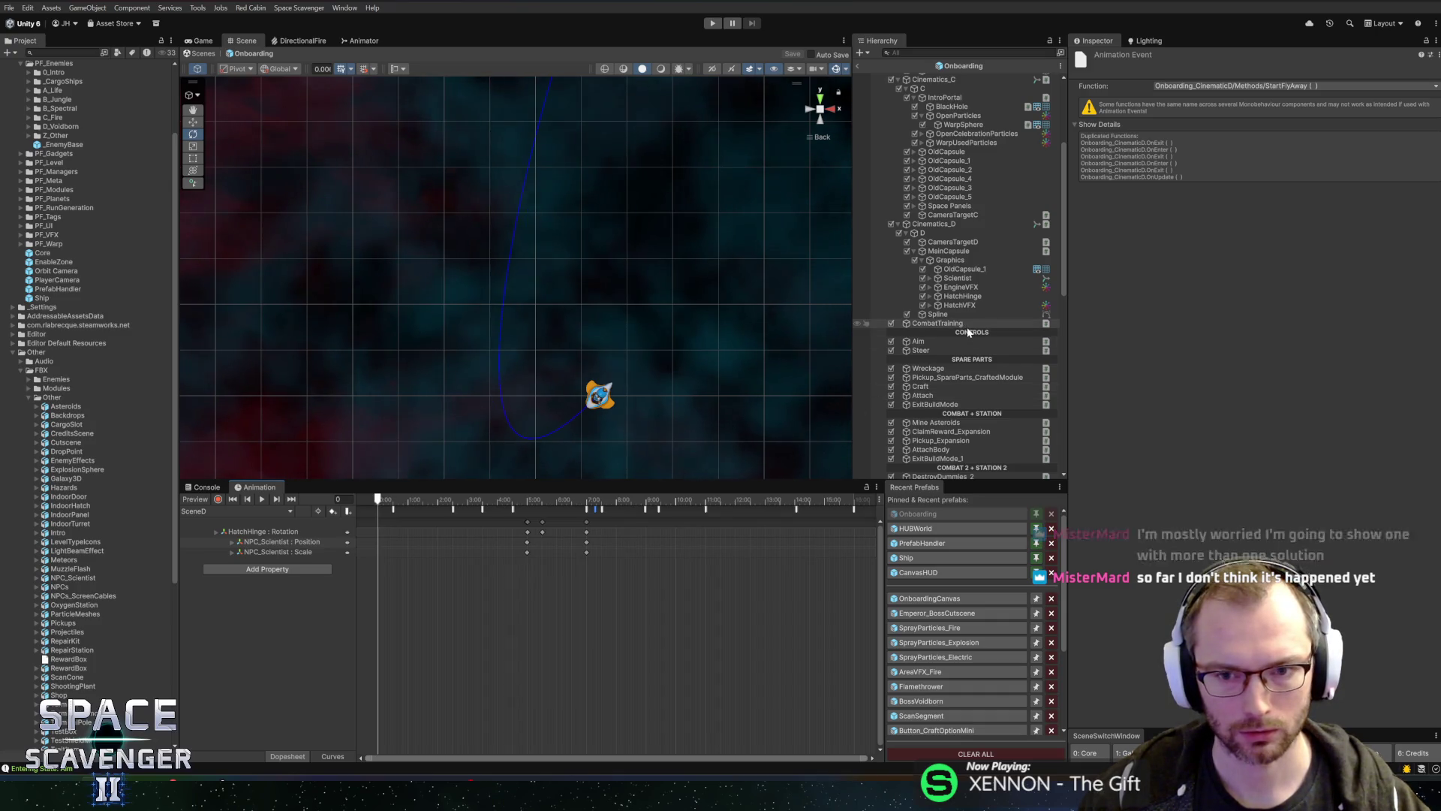
{"action": "scroll", "coordinate": [603, 536], "scroll_direction": "up", "scroll_amount": 3}
{"action": "scroll", "coordinate": [593, 540], "scroll_direction": "up", "scroll_amount": 4}
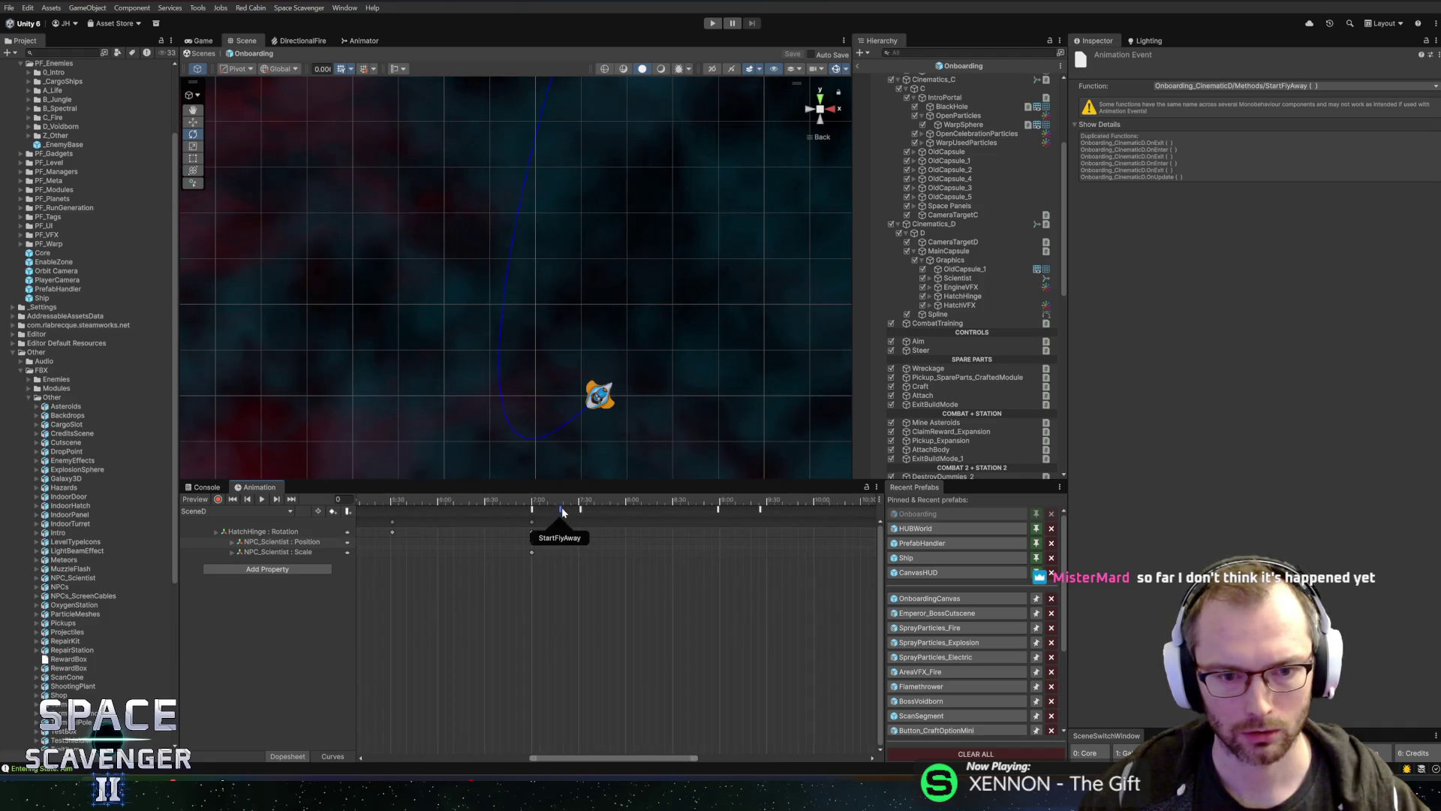
{"action": "left_click", "coordinate": [957, 227]}
{"action": "left_click", "coordinate": [947, 251]}
{"action": "left_click", "coordinate": [1261, 178]}
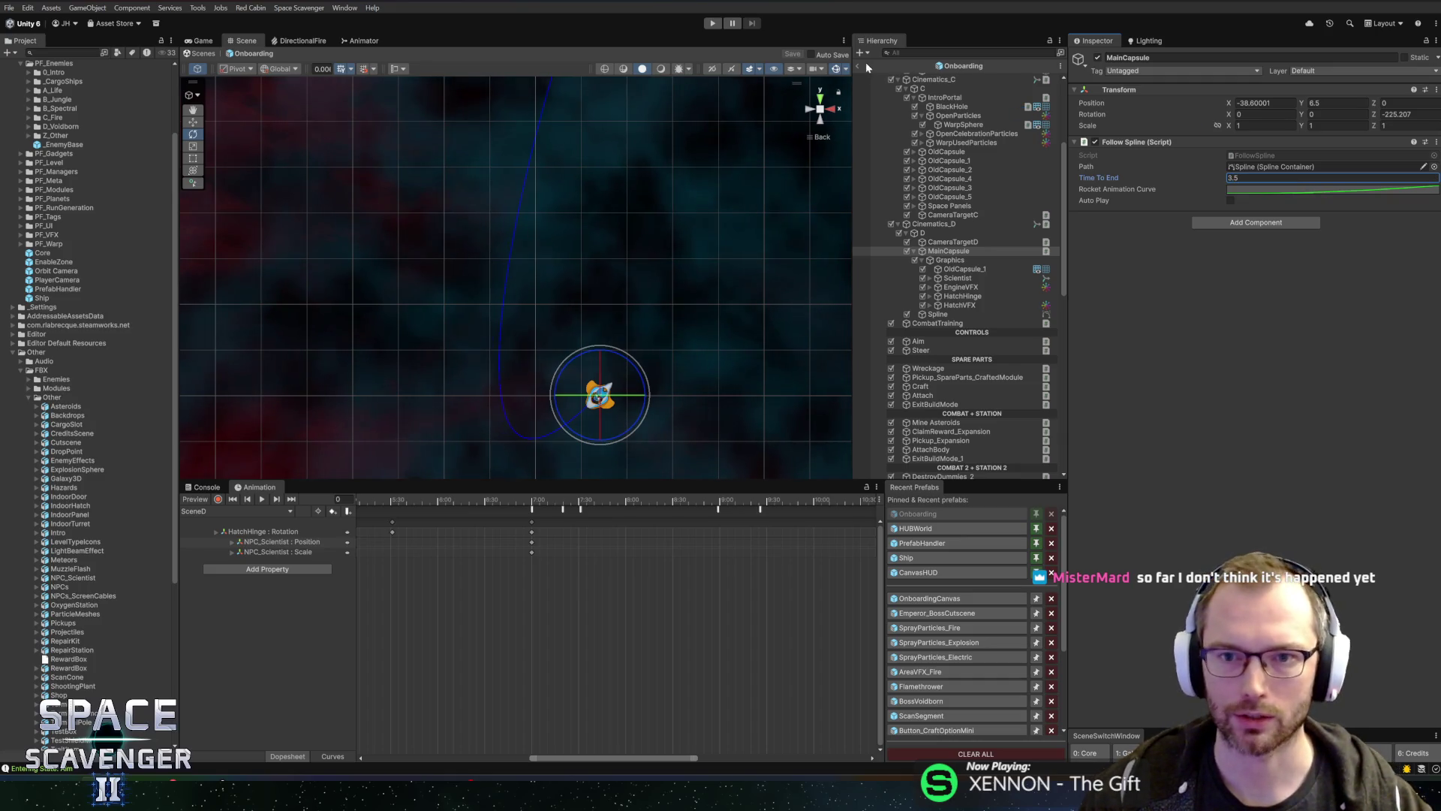
{"action": "left_click", "coordinate": [712, 23]}
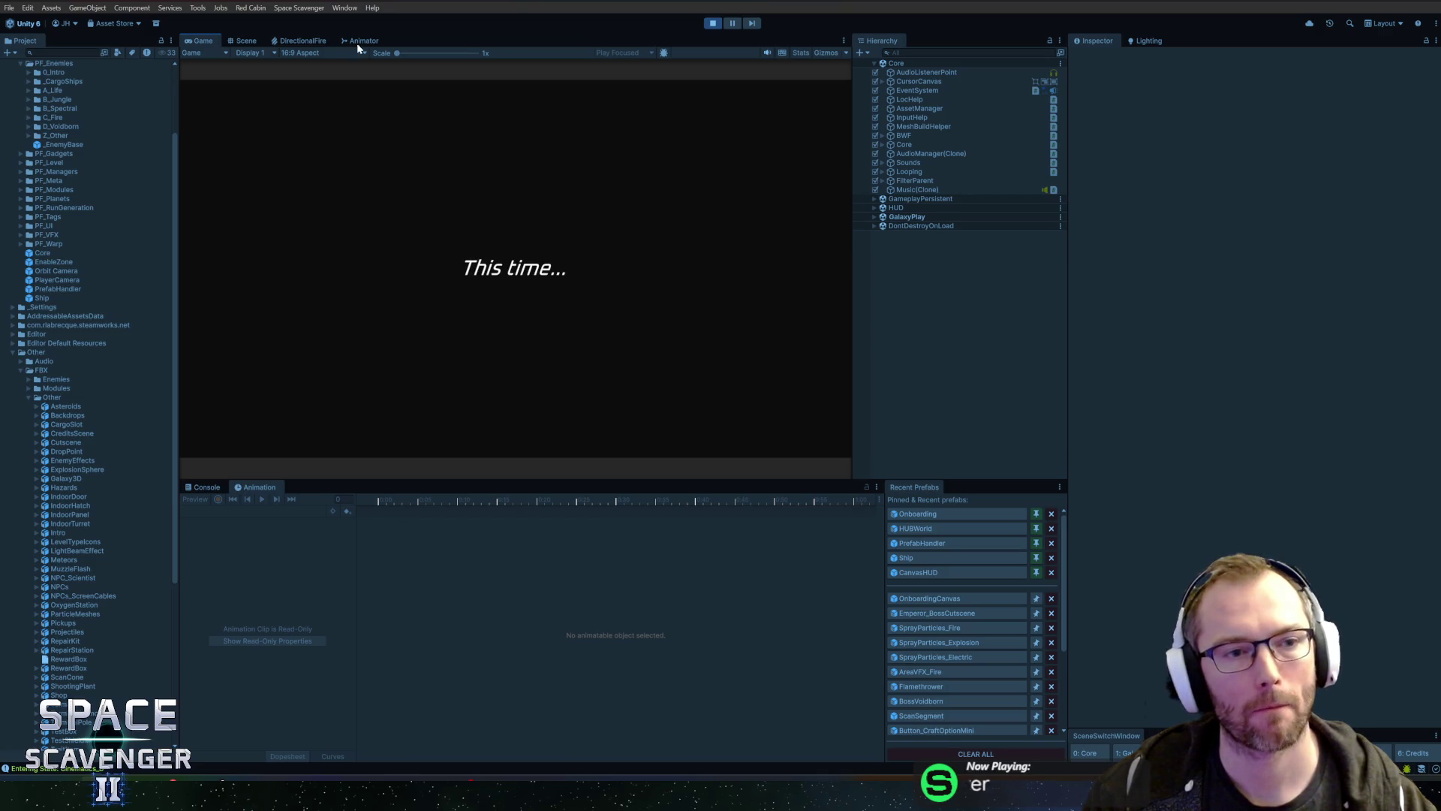
Step: Playtest in a maximized Game view, steering with A and D, then stop and reopen Onboarding
{"action": "key", "text": "super"}
{"action": "double_click", "coordinate": [210, 41]}
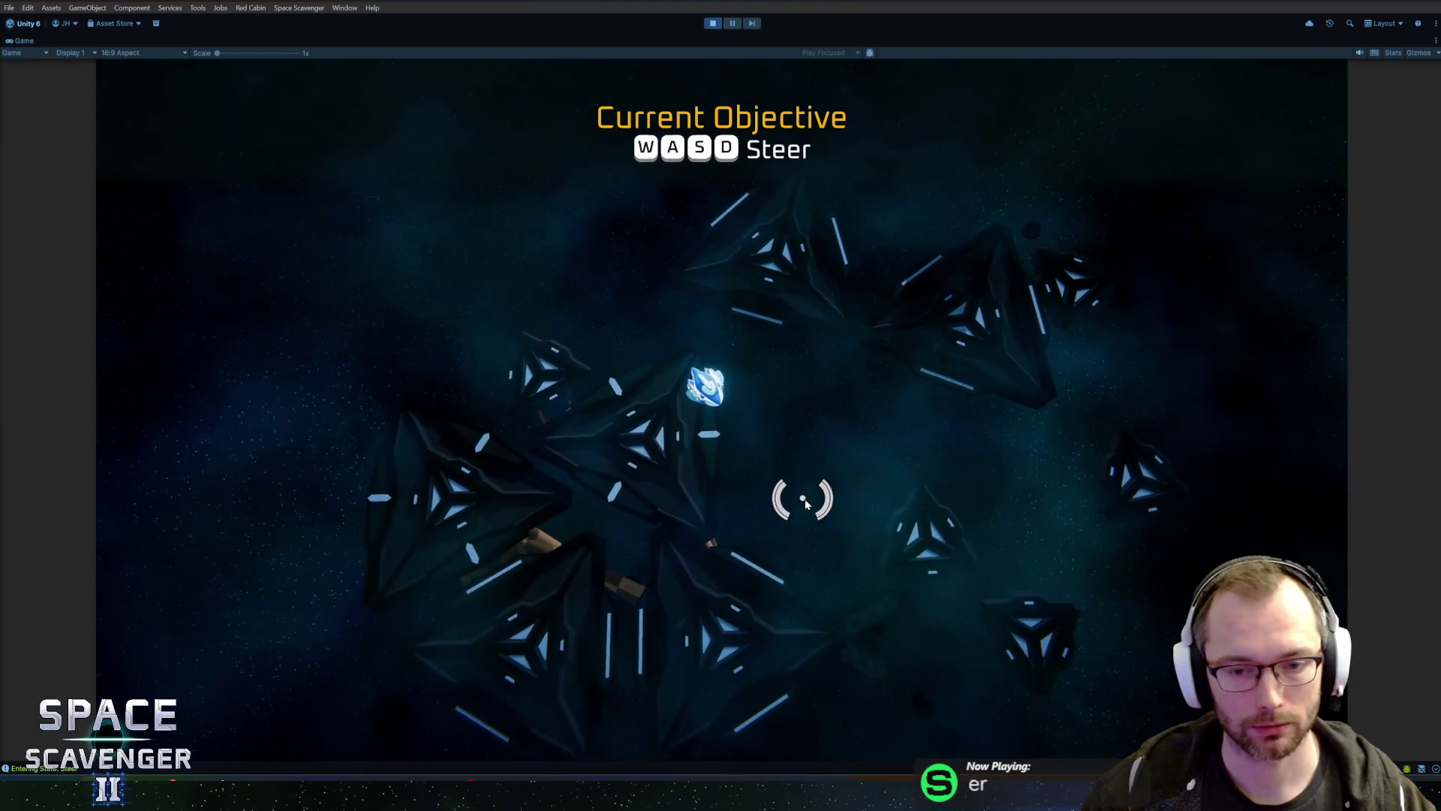
{"action": "key", "text": "a"}
{"action": "key", "text": "d"}
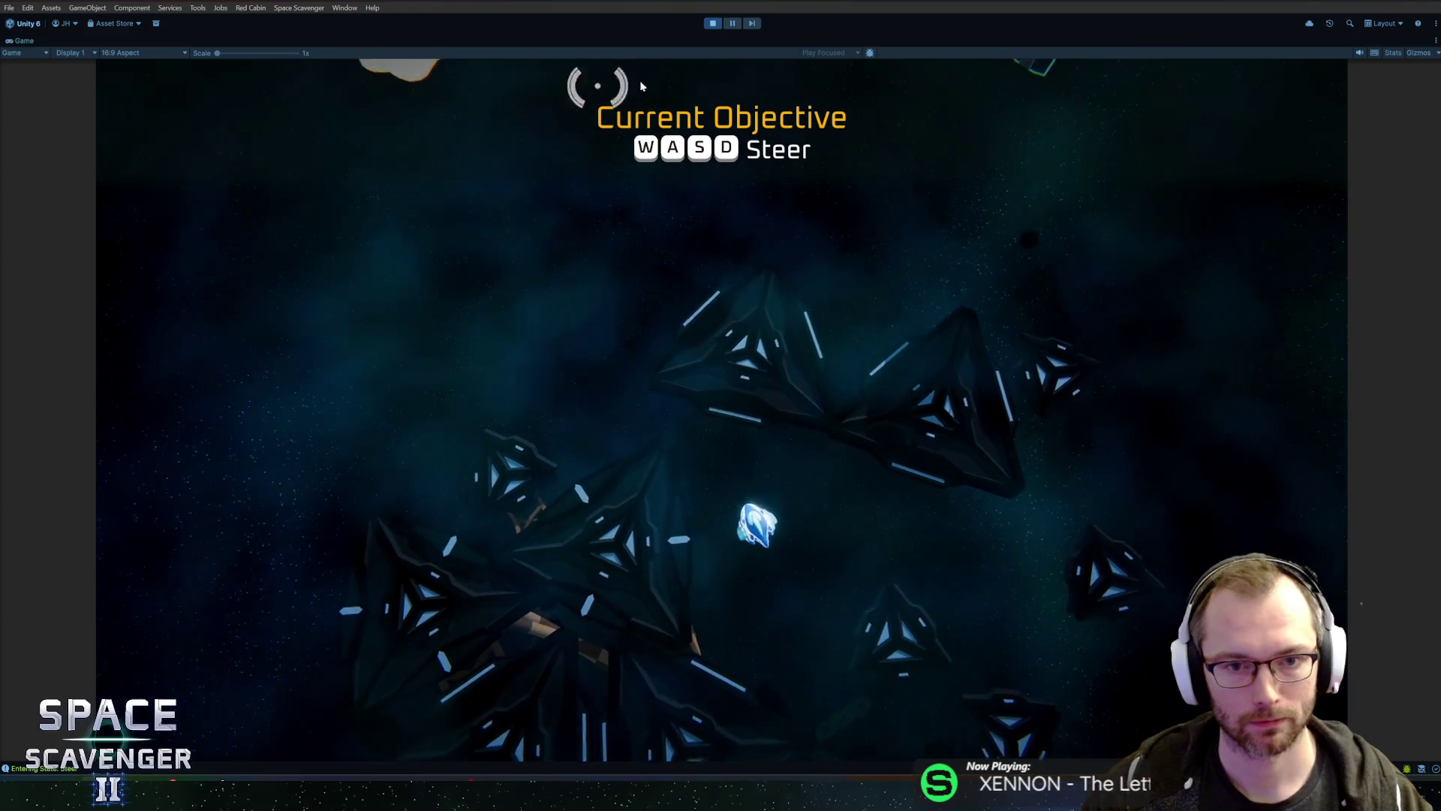
{"action": "left_click", "coordinate": [711, 25]}
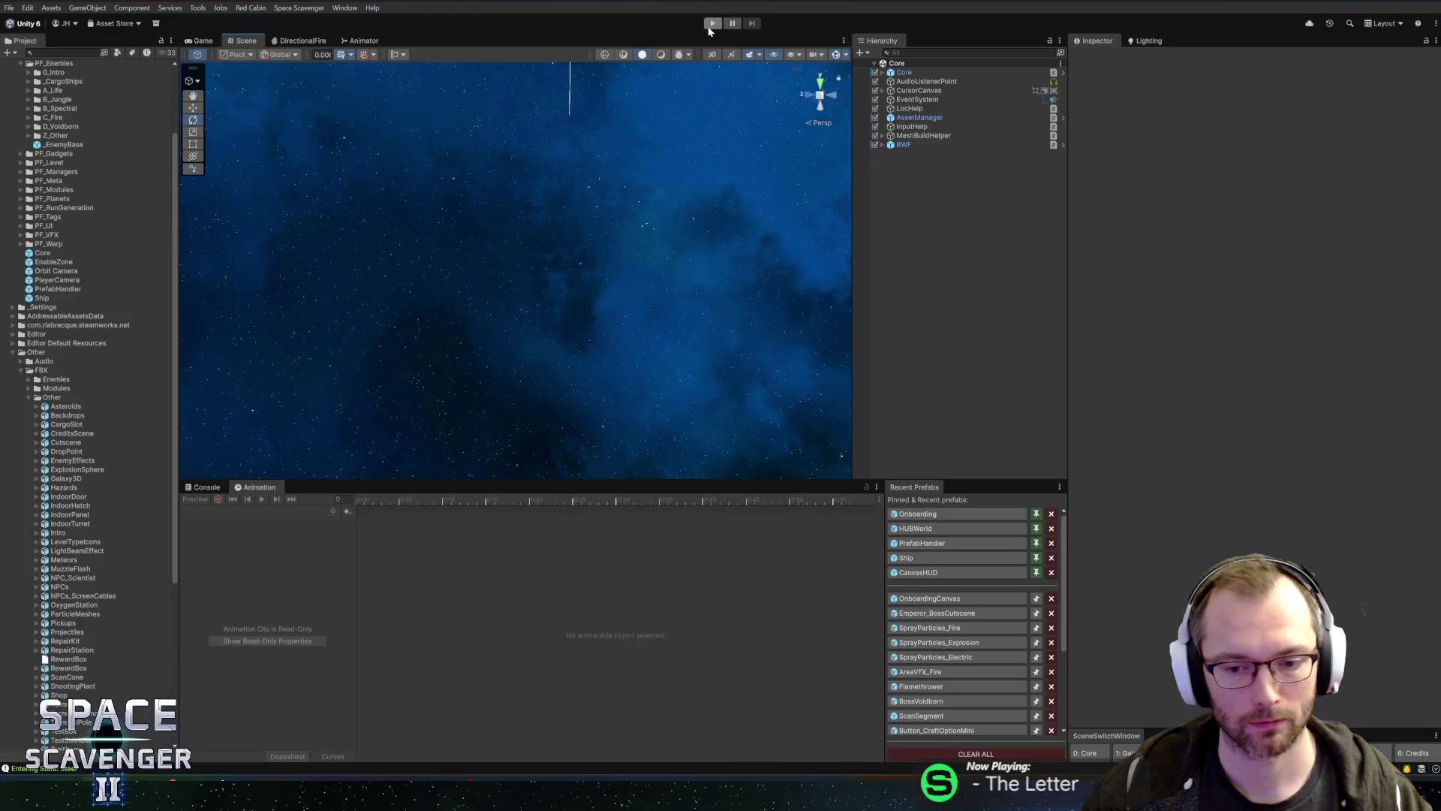
{"action": "left_click", "coordinate": [928, 512]}
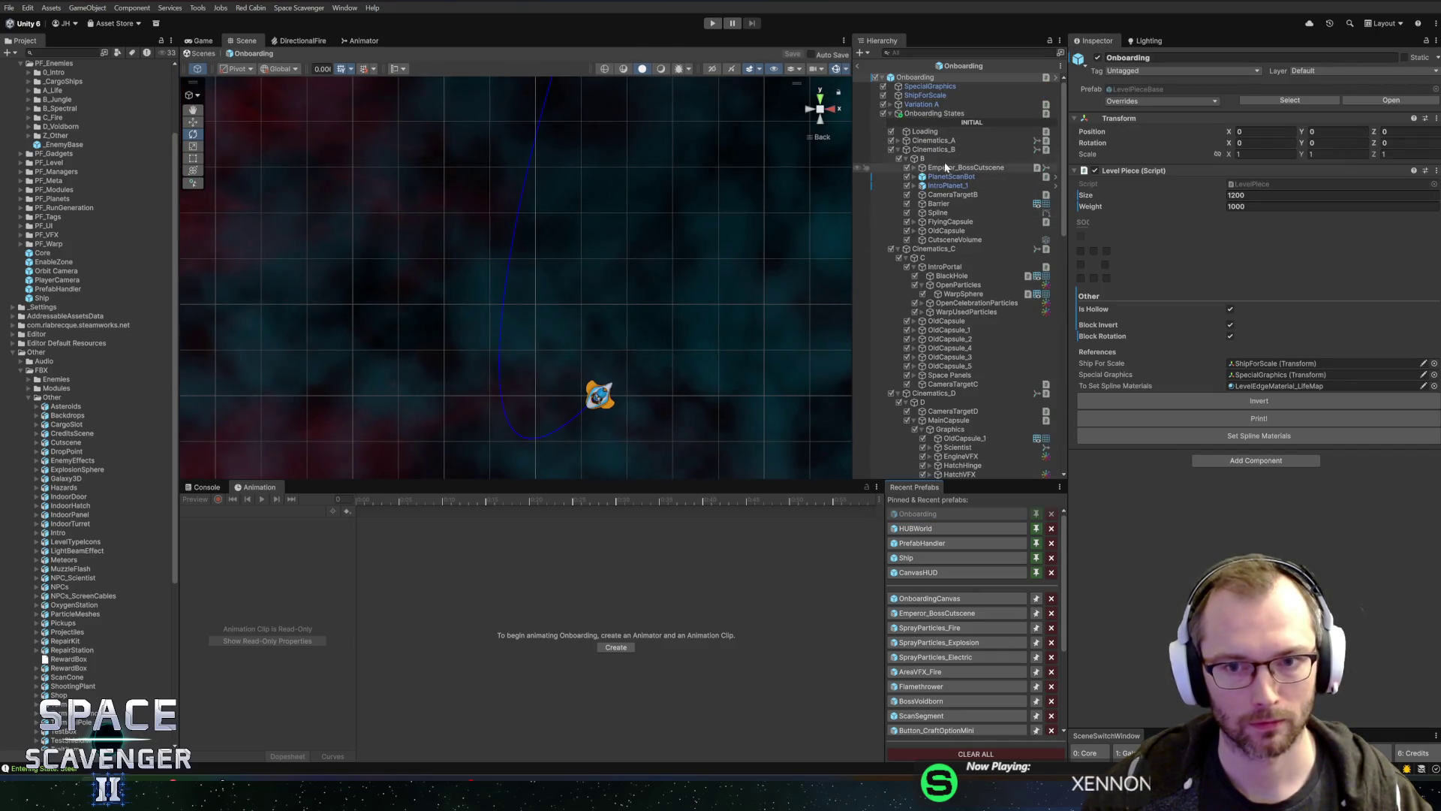
Step: Delete the middle knot from Cinematics_A's RocketPath spline, leaving two knots
{"action": "double_click", "coordinate": [933, 140]}
{"action": "scroll", "coordinate": [610, 248], "scroll_direction": "up", "scroll_amount": 5}
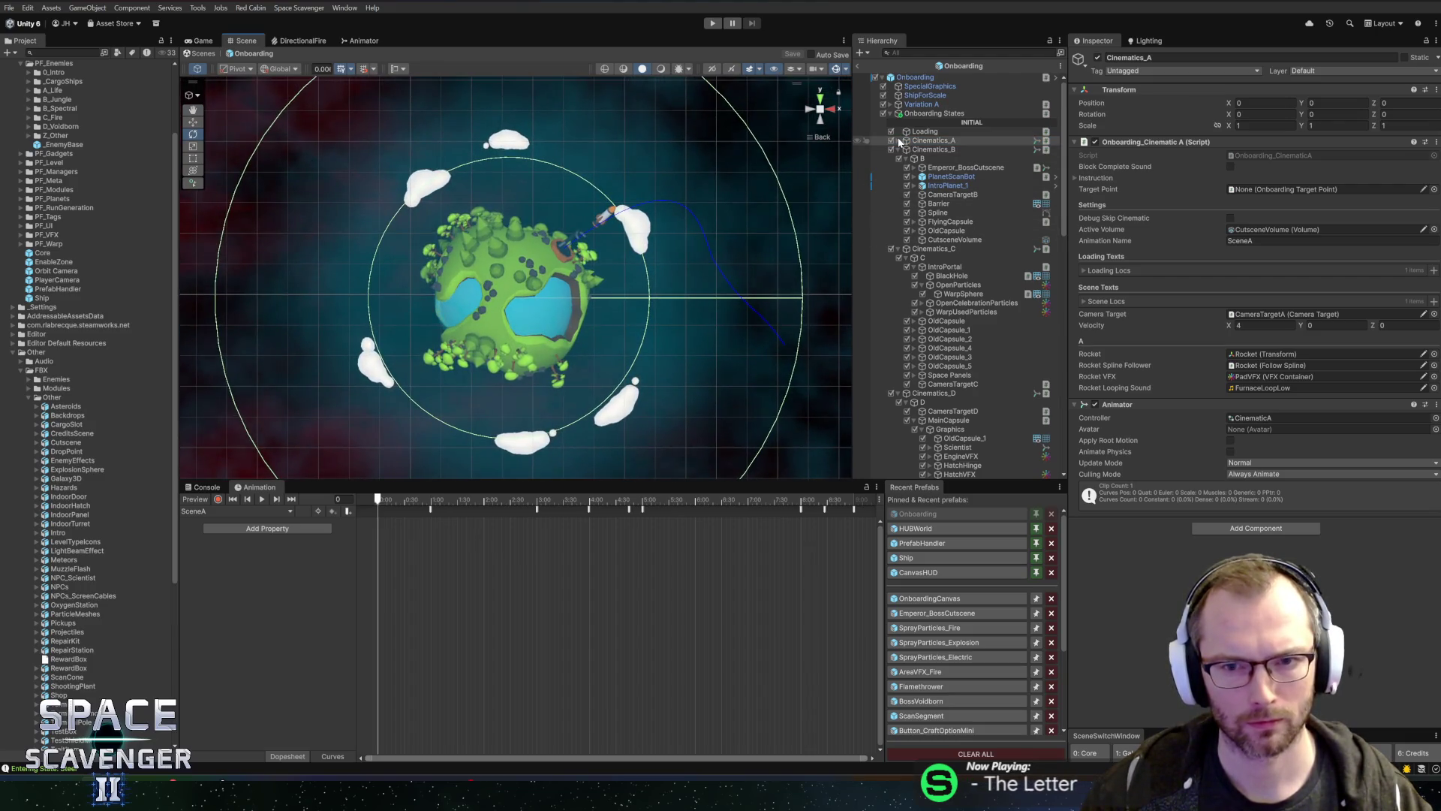
{"action": "key", "text": "Right"}
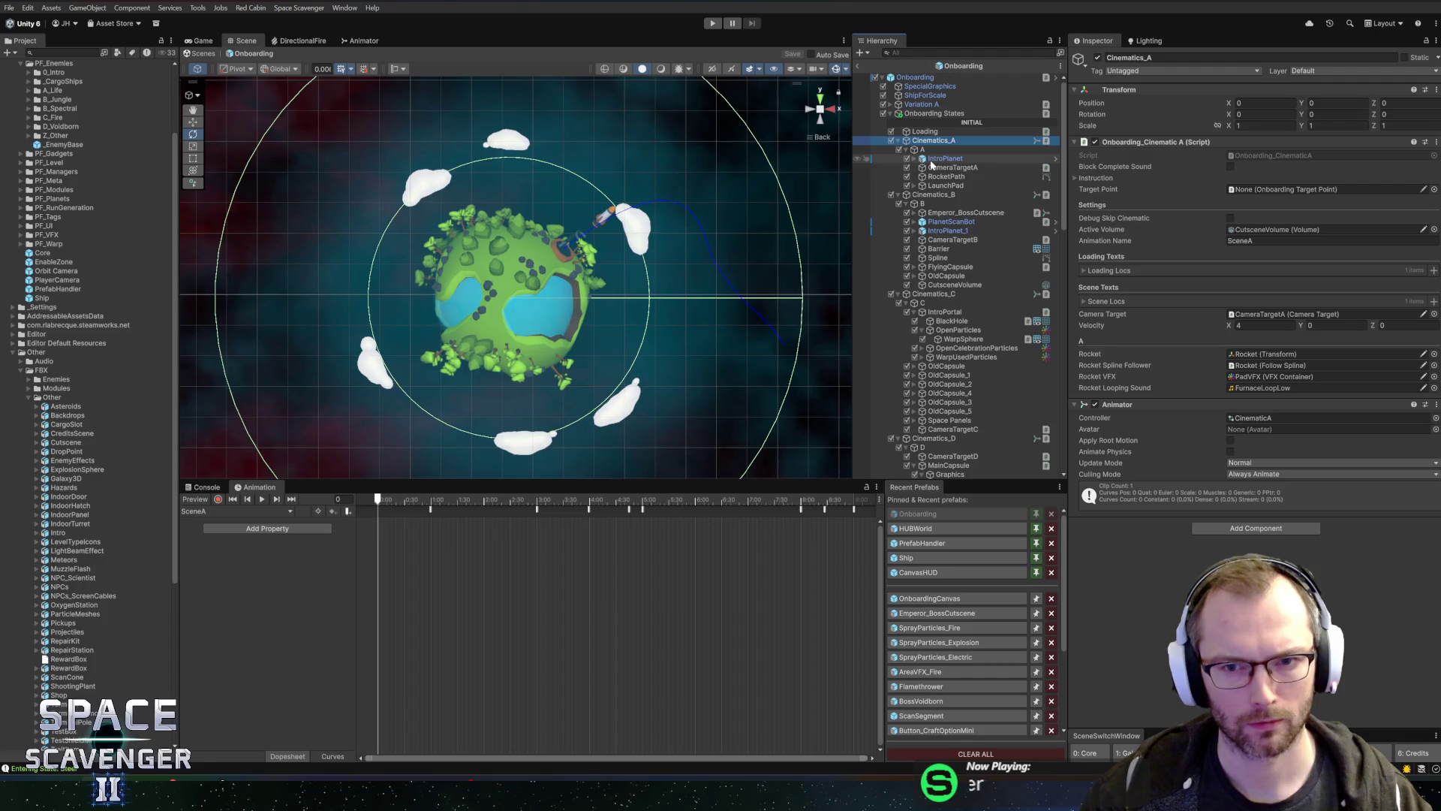
{"action": "left_click", "coordinate": [946, 177]}
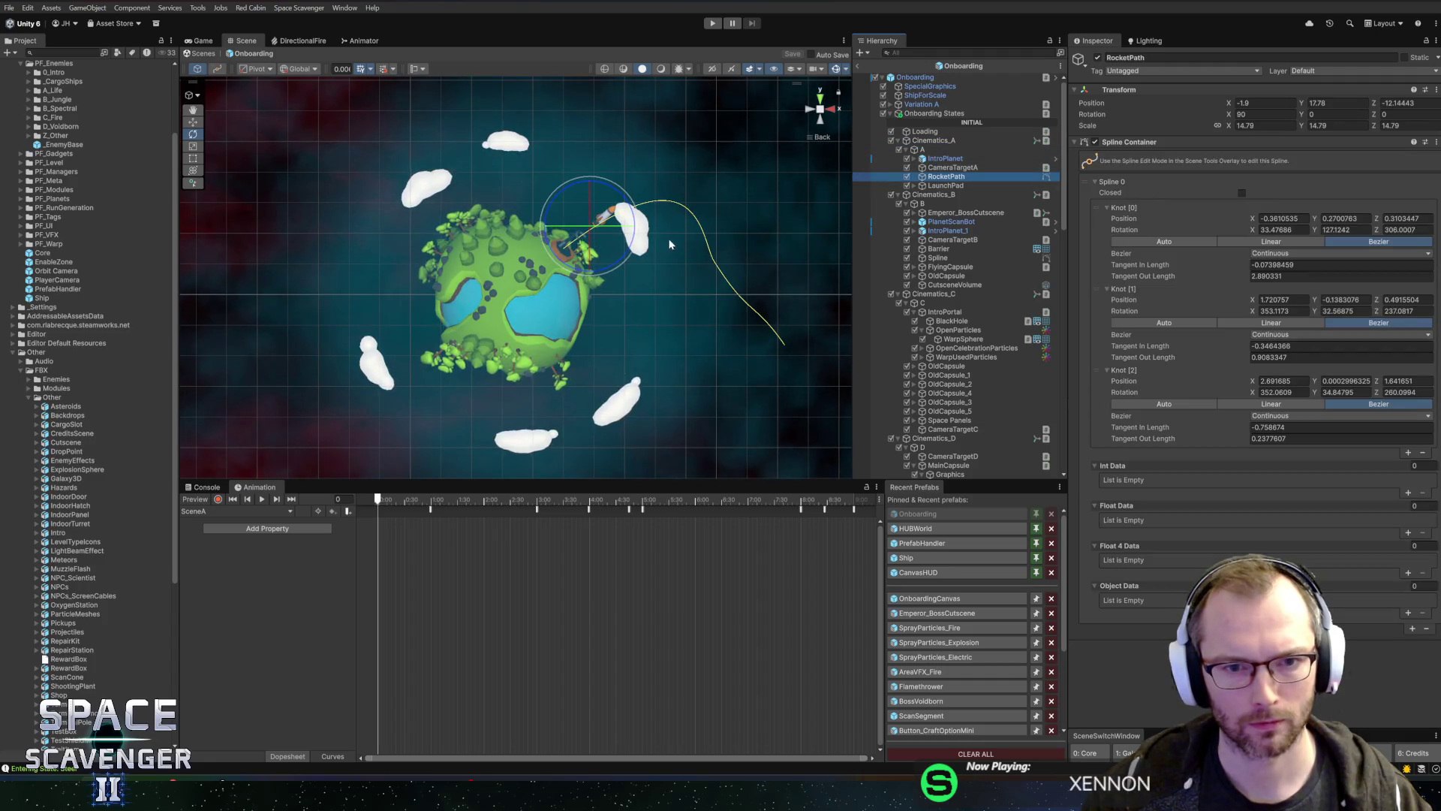
{"action": "key", "text": "f"}
{"action": "mouse_move", "coordinate": [690, 242]}
{"action": "left_mouse_down", "text": "alt"}
{"action": "mouse_move", "coordinate": [706, 252]}
{"action": "mouse_move", "coordinate": [653, 283]}
{"action": "mouse_move", "coordinate": [772, 218]}
{"action": "left_mouse_up", "text": "alt"}
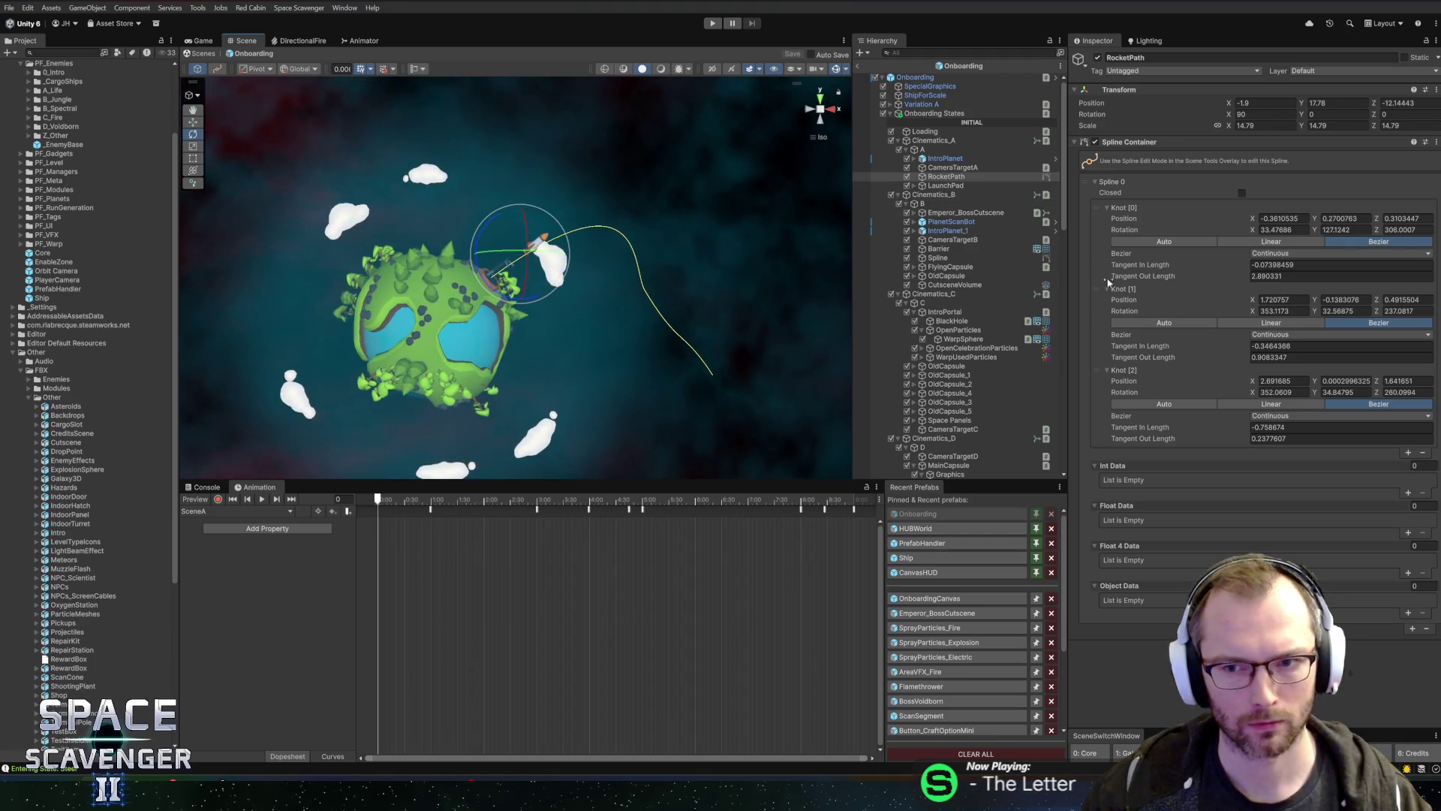
{"action": "left_click", "coordinate": [1106, 328]}
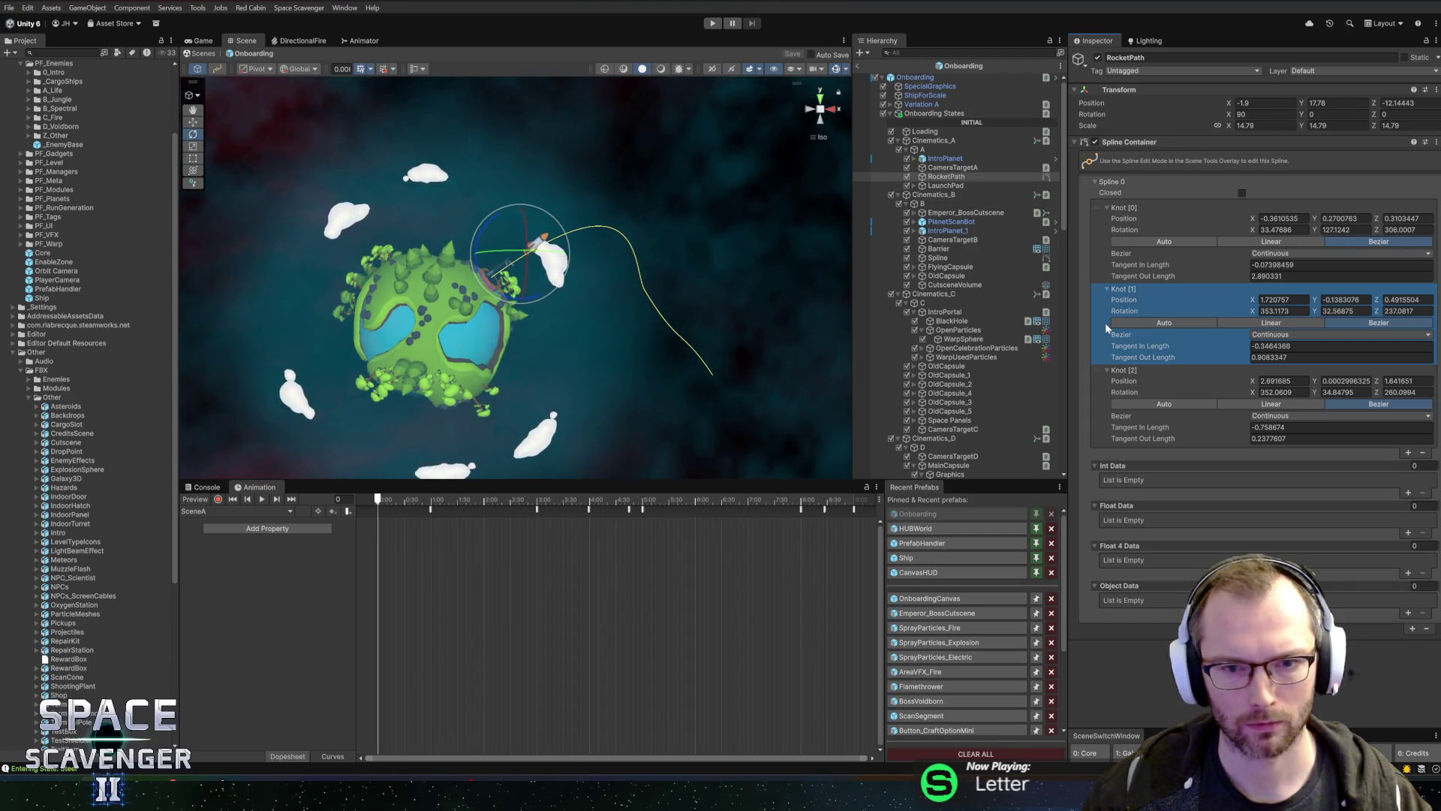
{"action": "left_click", "coordinate": [1422, 452]}
{"action": "mouse_move", "coordinate": [603, 351]}
{"action": "left_mouse_down", "text": "alt"}
{"action": "mouse_move", "coordinate": [798, 347]}
{"action": "mouse_move", "coordinate": [583, 341]}
{"action": "mouse_move", "coordinate": [343, 364]}
{"action": "mouse_move", "coordinate": [660, 195]}
{"action": "mouse_move", "coordinate": [801, 100]}
{"action": "left_mouse_up", "text": "alt"}
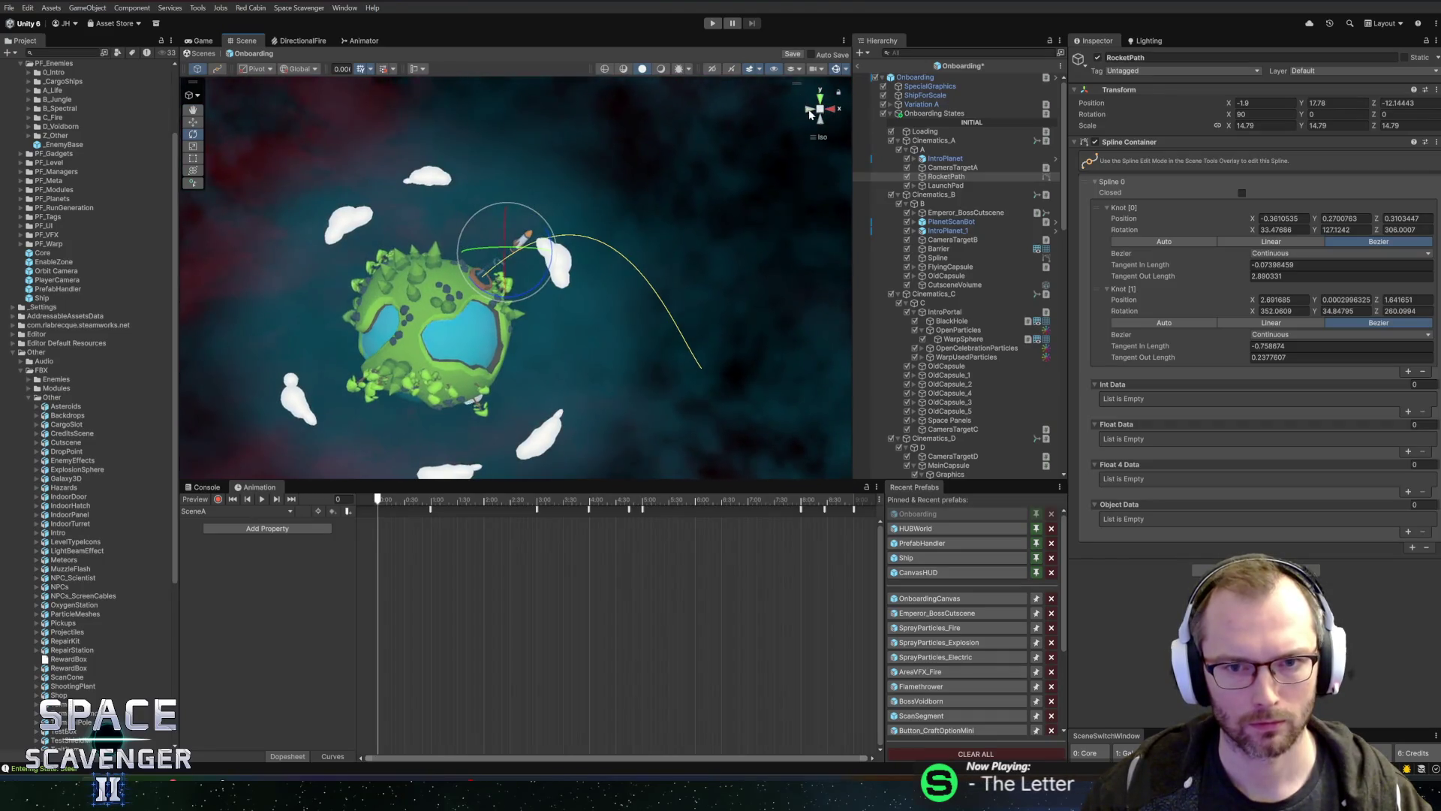
Step: Reshape the launch curve near the planet by dragging Knot 0's tangent in Back view
{"action": "left_click", "coordinate": [810, 112]}
{"action": "left_click_drag", "start_coordinate": [614, 271], "coordinate": [659, 205]}
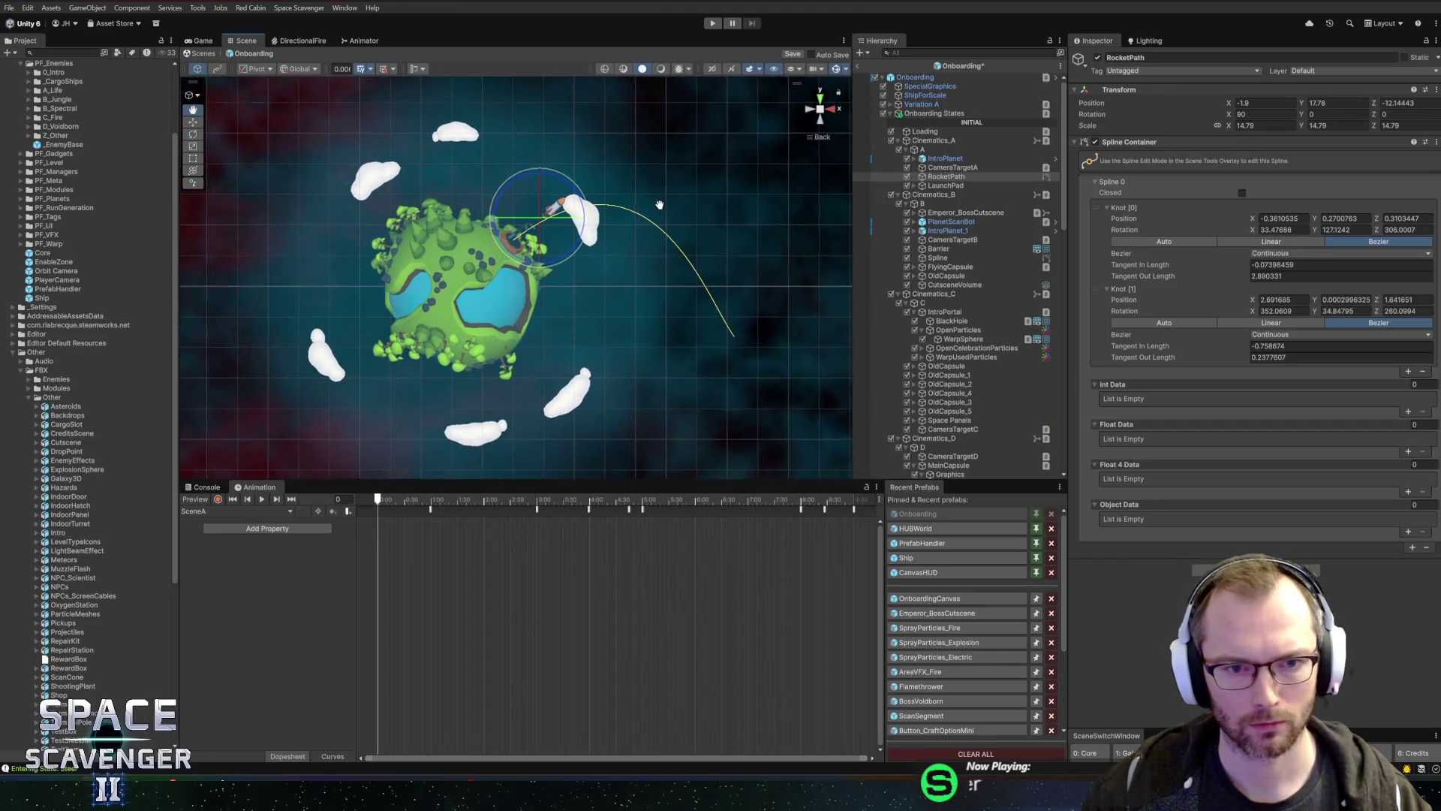
{"action": "scroll", "coordinate": [659, 205], "scroll_direction": "up", "scroll_amount": 2}
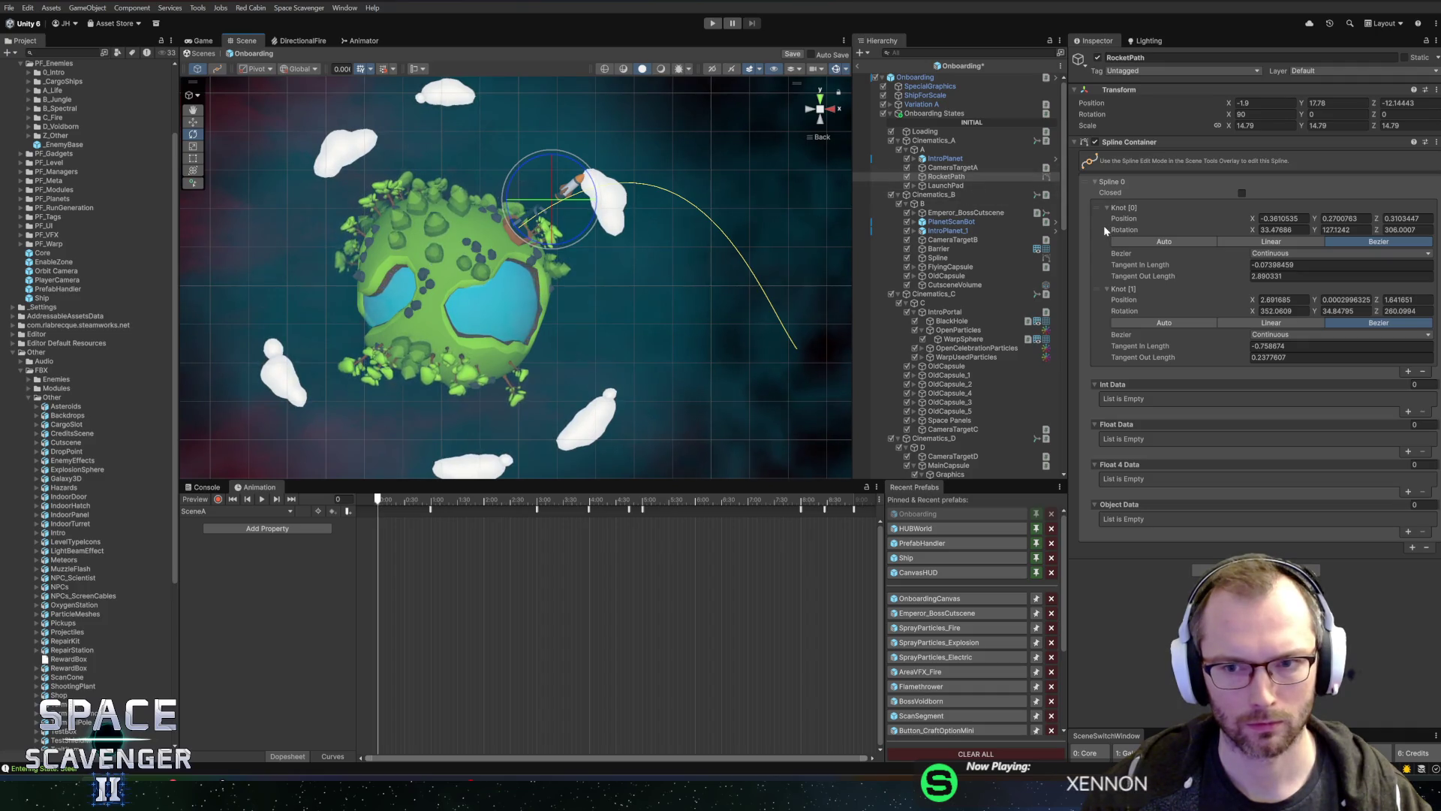
{"action": "key", "text": "ctrl+shift+t"}
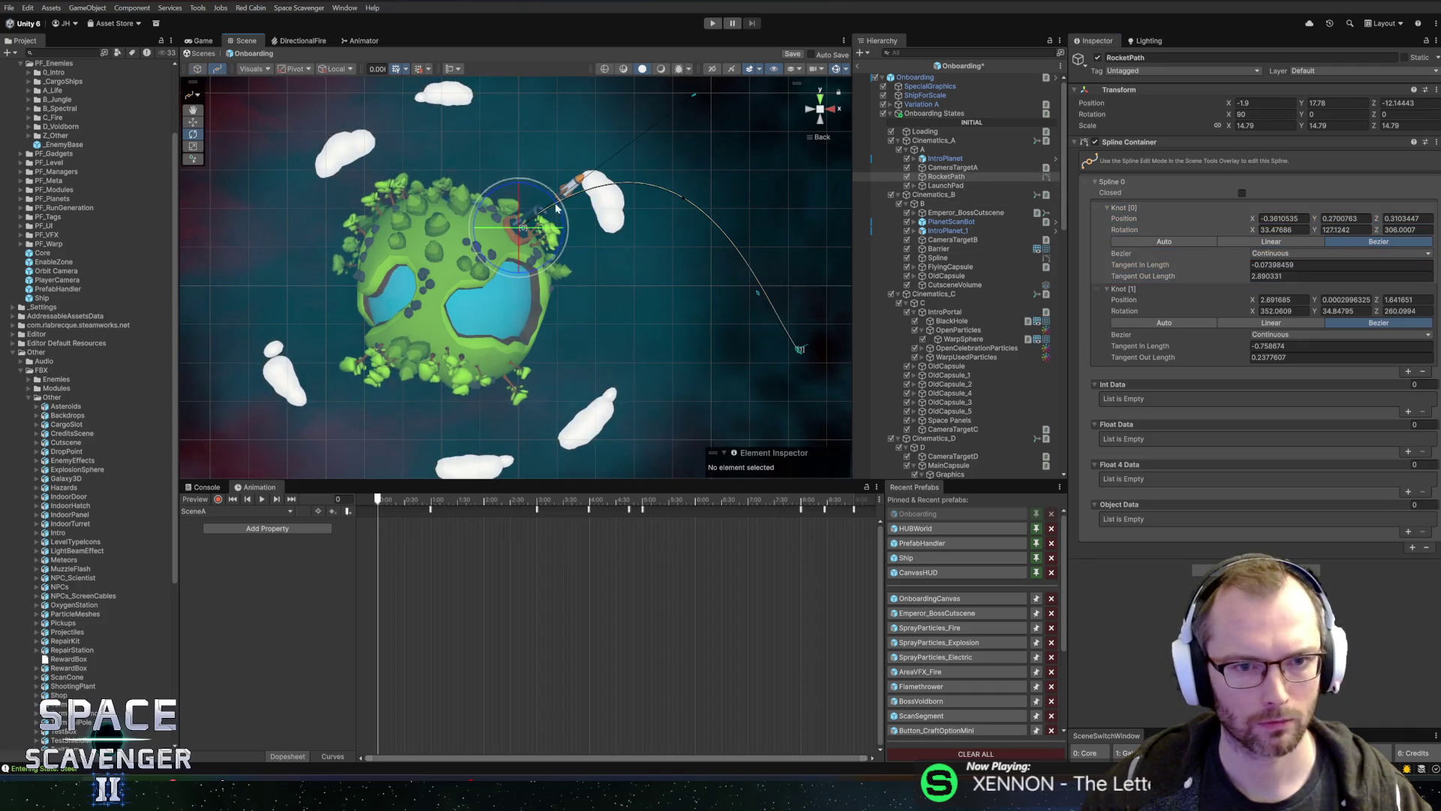
{"action": "left_click", "coordinate": [801, 120]}
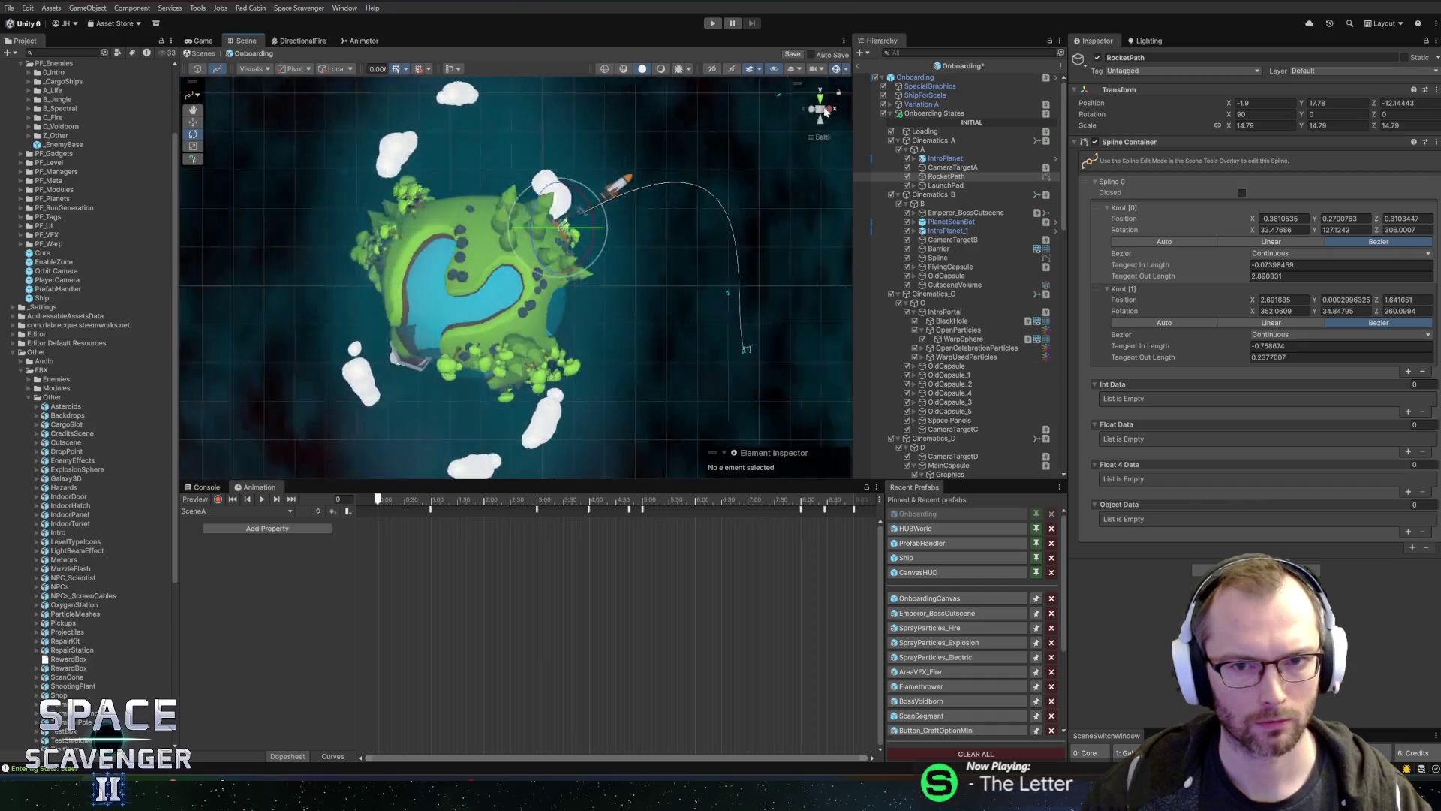
{"action": "left_click_drag", "start_coordinate": [695, 96], "coordinate": [605, 148]}
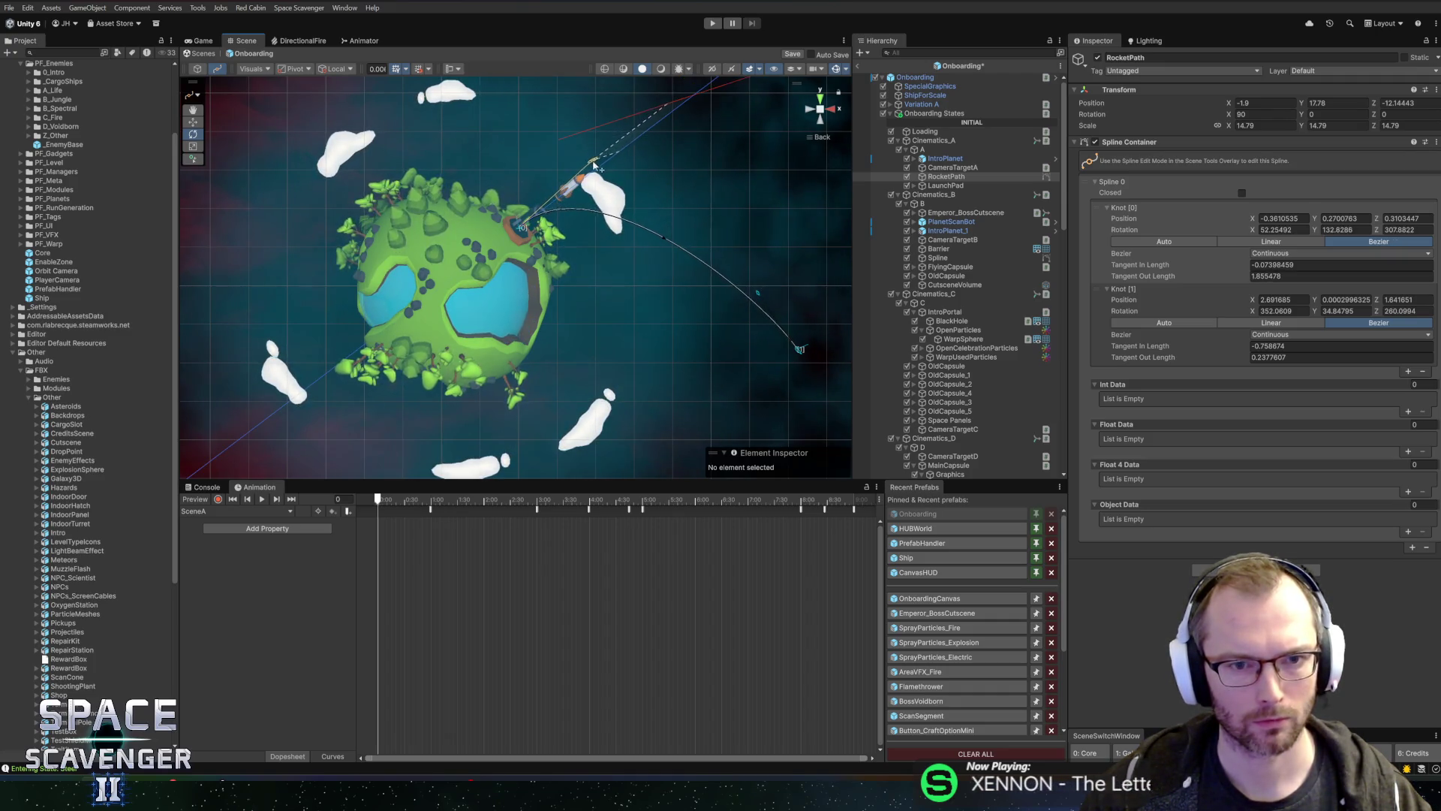
{"action": "mouse_move", "coordinate": [605, 163]}
{"action": "left_mouse_down"}
{"action": "mouse_move", "coordinate": [670, 345]}
{"action": "mouse_move", "coordinate": [691, 283]}
{"action": "left_mouse_up"}
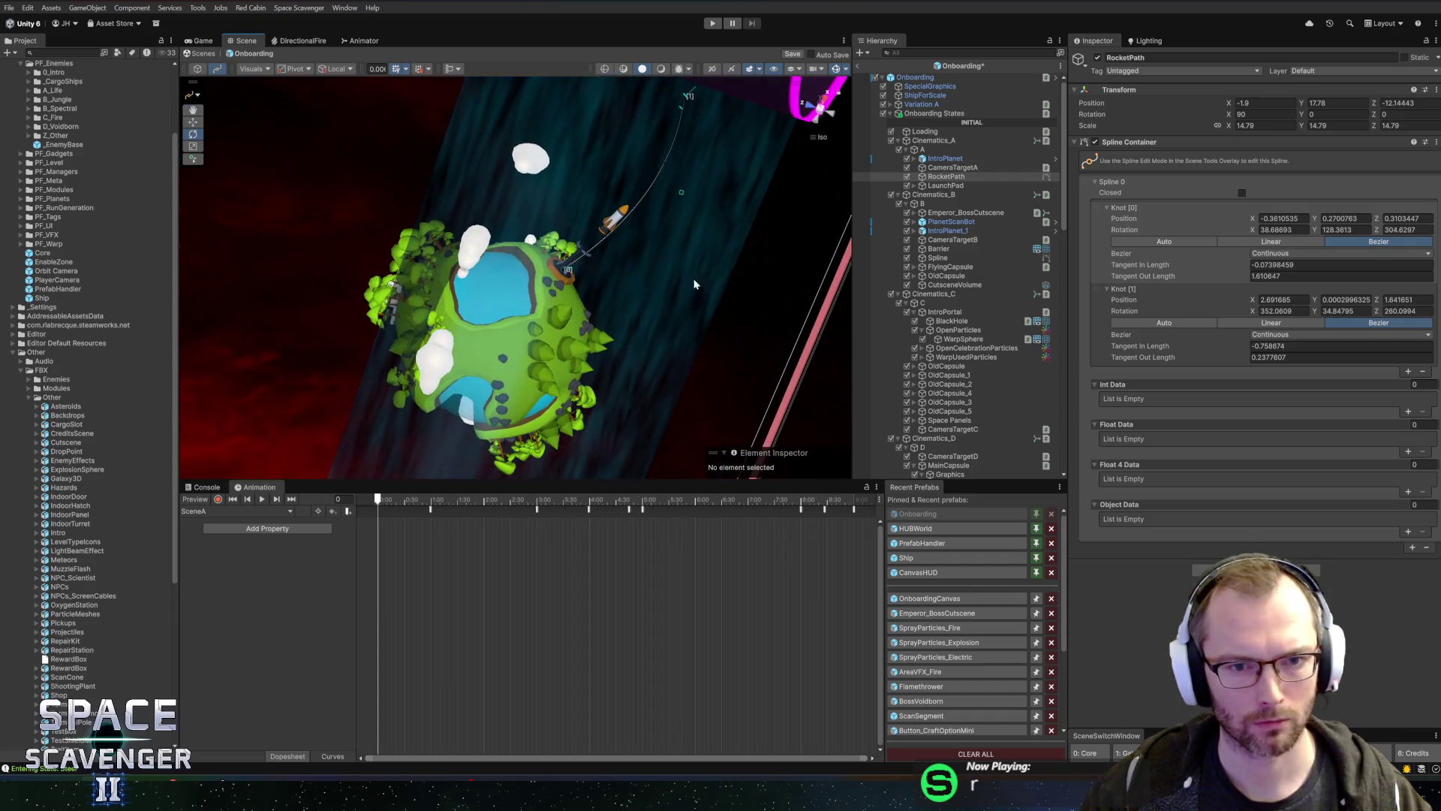
{"action": "mouse_move", "coordinate": [673, 185]}
{"action": "left_mouse_down"}
{"action": "mouse_move", "coordinate": [527, 110]}
{"action": "mouse_move", "coordinate": [616, 406]}
{"action": "left_mouse_up"}
{"action": "left_click_drag", "start_coordinate": [585, 315], "coordinate": [621, 308]}
Step: Save the Onboarding prefab with Ctrl+S
{"action": "key", "text": "ctrl+s"}
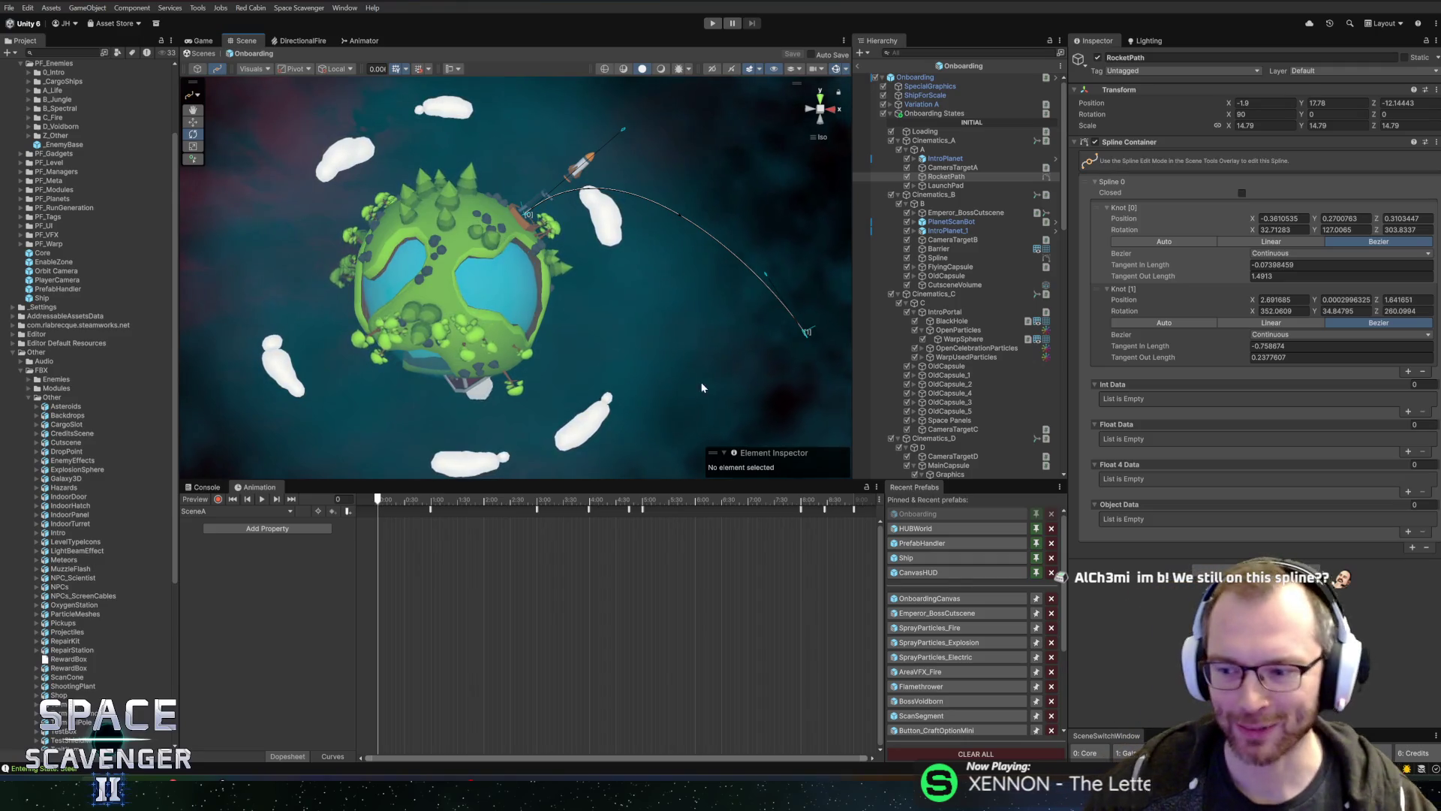
{"action": "mouse_move", "coordinate": [549, 384]}
{"action": "left_mouse_down"}
{"action": "mouse_move", "coordinate": [618, 393]}
{"action": "mouse_move", "coordinate": [586, 353]}
{"action": "mouse_move", "coordinate": [598, 266]}
{"action": "mouse_move", "coordinate": [621, 305]}
{"action": "mouse_move", "coordinate": [686, 312]}
{"action": "mouse_move", "coordinate": [653, 299]}
{"action": "mouse_move", "coordinate": [786, 202]}
{"action": "mouse_move", "coordinate": [720, 247]}
{"action": "mouse_move", "coordinate": [759, 217]}
{"action": "left_mouse_up"}
{"action": "scroll", "coordinate": [618, 394], "scroll_direction": "down", "scroll_amount": 3}
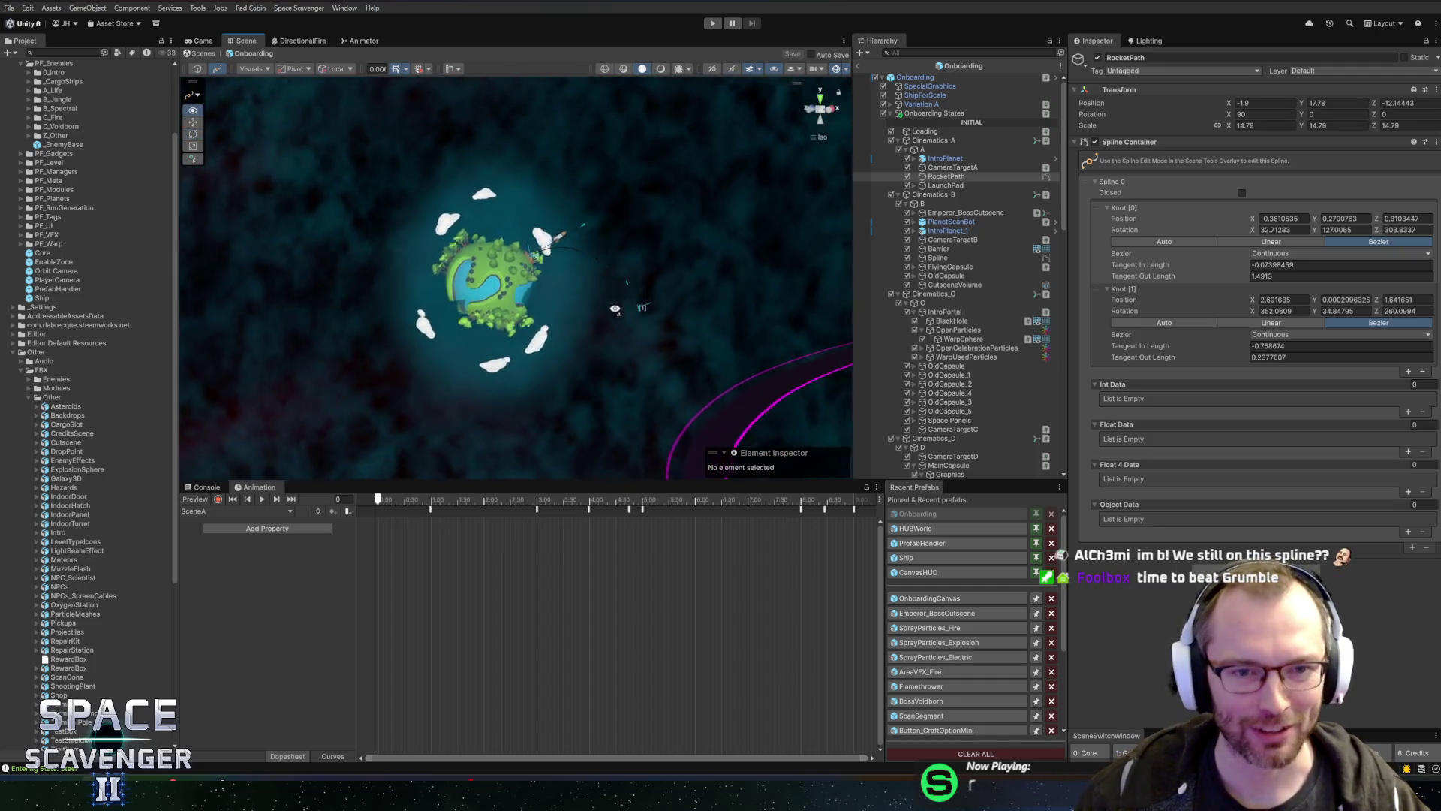
{"action": "scroll", "coordinate": [685, 312], "scroll_direction": "up", "scroll_amount": 3}
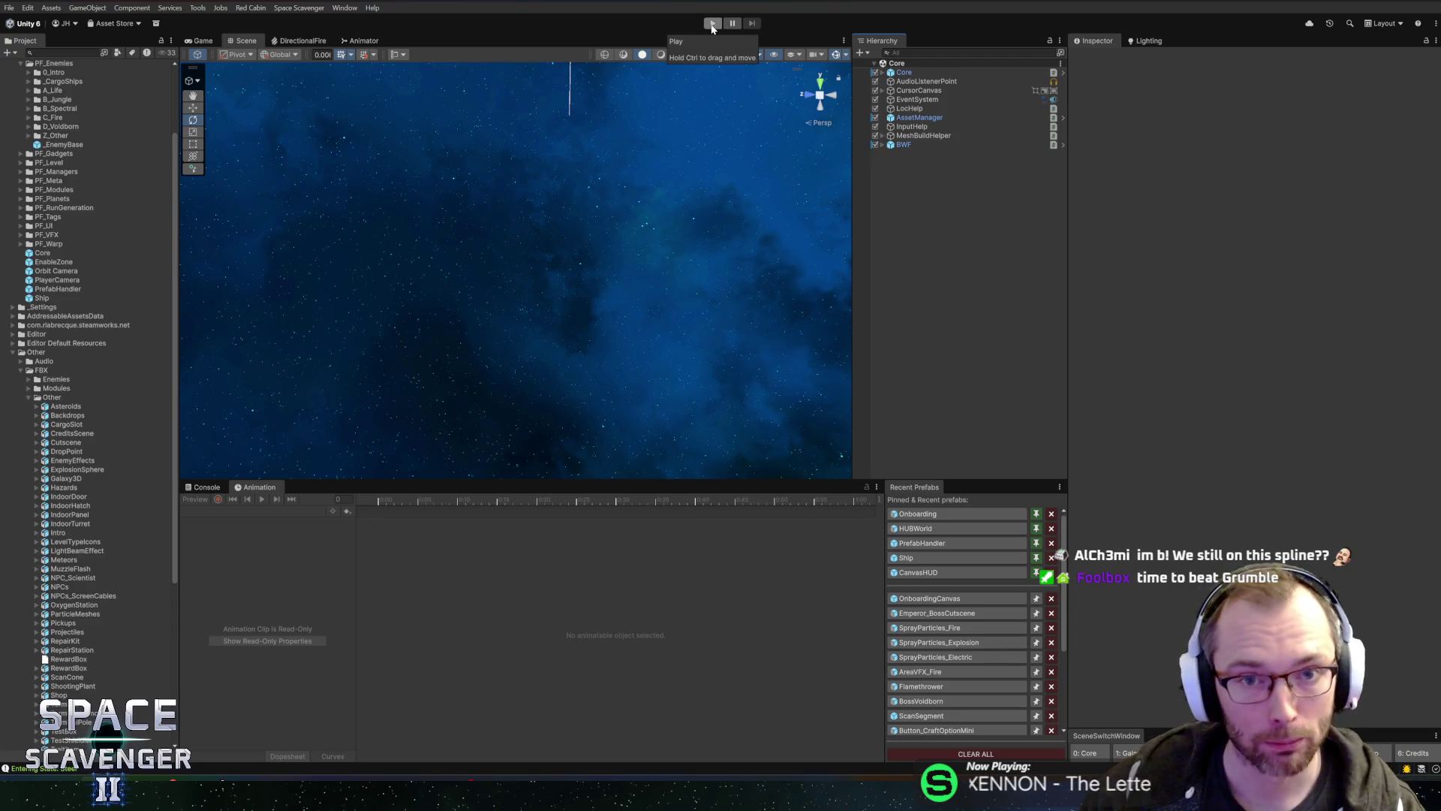
Step: Enter Play mode again to test the two-knot rocket path
{"action": "left_click", "coordinate": [712, 24]}
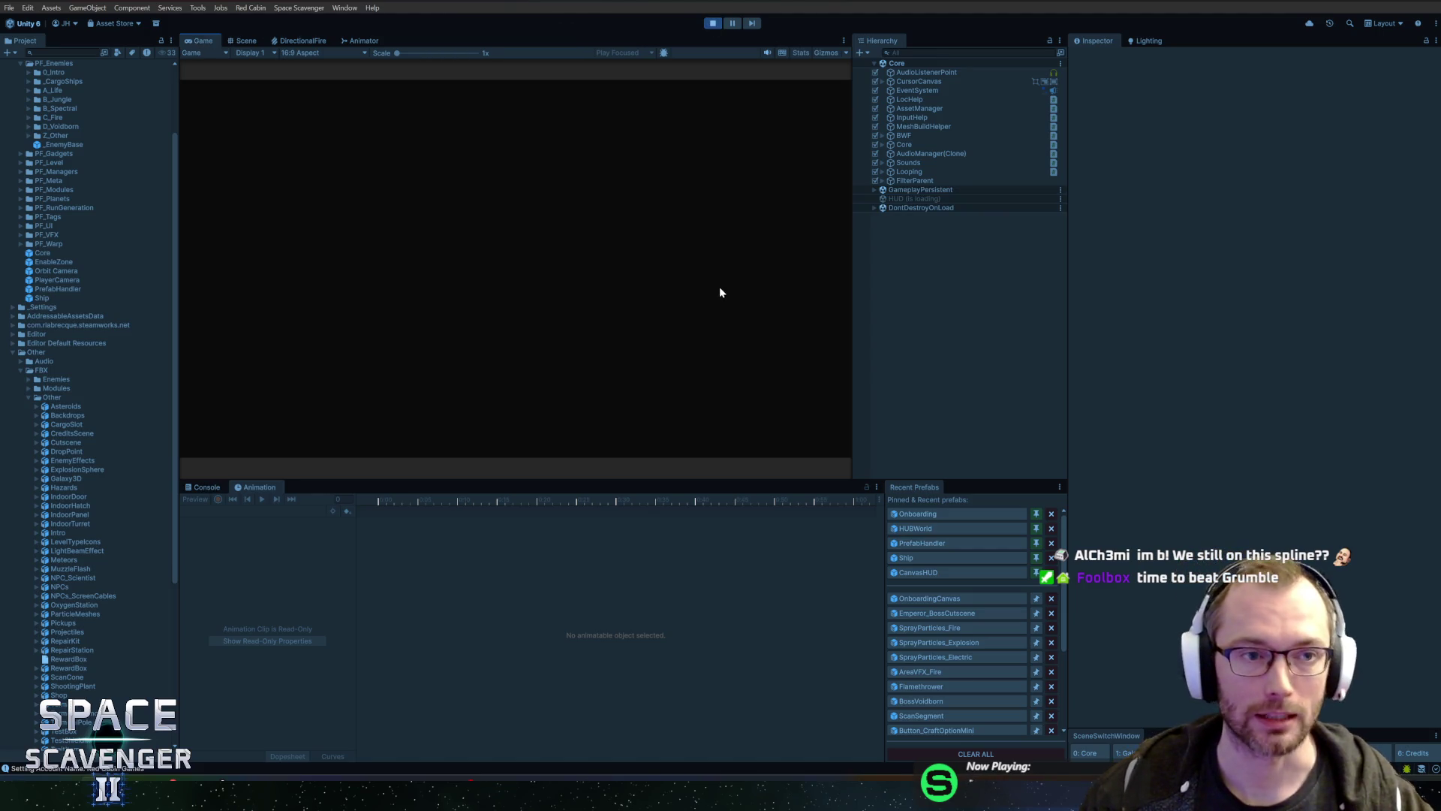
Step: Maximize the Game view and play the opening until the Pick up Spare Parts objective
{"action": "key", "text": "shift+space"}
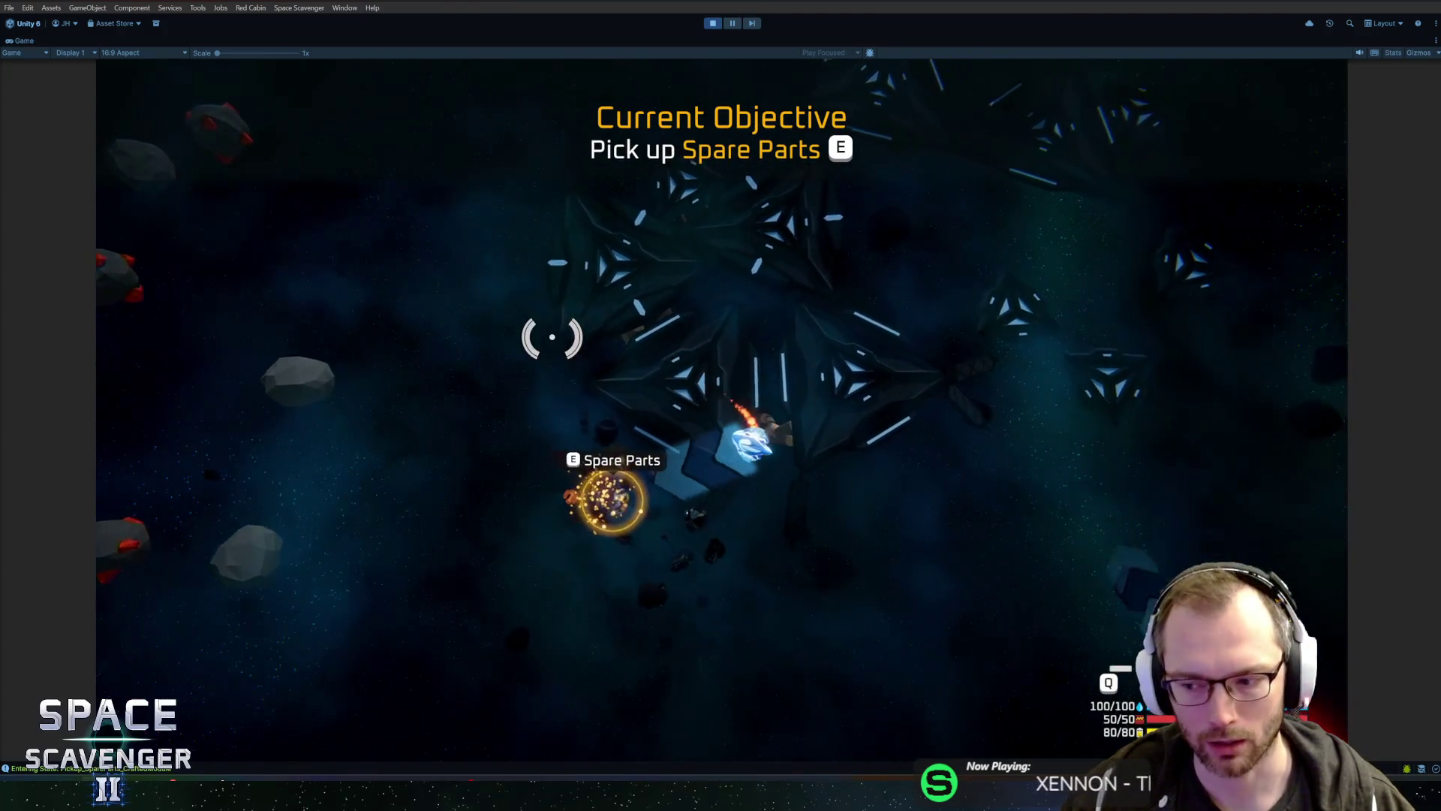
Step: Pick up Spare Parts, craft and attach the Rifle, and mine the asteroids
{"action": "key", "text": "e"}
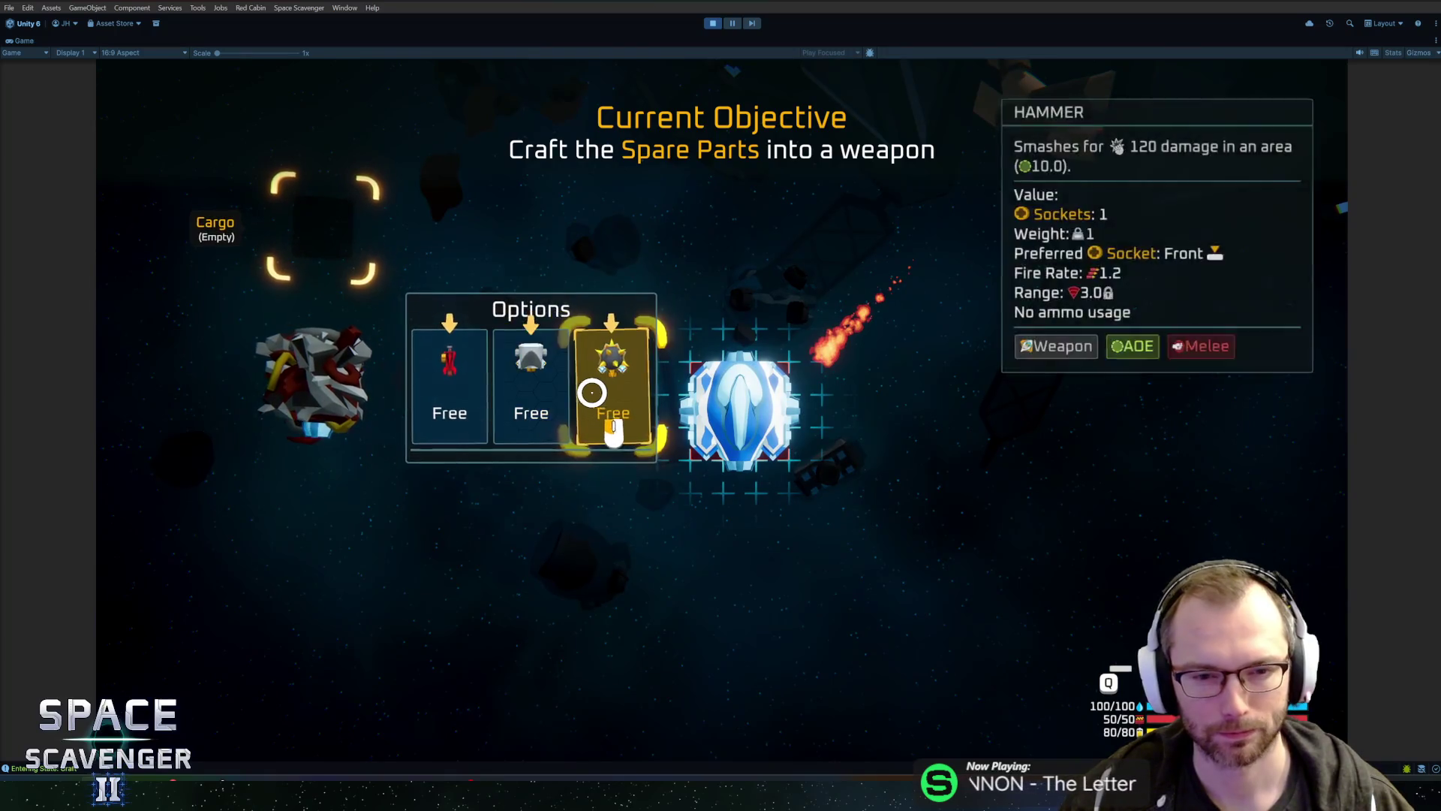
{"action": "left_click", "coordinate": [450, 398]}
{"action": "left_click_drag", "start_coordinate": [321, 493], "coordinate": [649, 447]}
{"action": "mouse_move", "coordinate": [470, 268]}
{"action": "left_mouse_down"}
{"action": "mouse_move", "coordinate": [608, 219]}
{"action": "mouse_move", "coordinate": [660, 232]}
{"action": "mouse_move", "coordinate": [683, 257]}
{"action": "mouse_move", "coordinate": [505, 290]}
{"action": "mouse_move", "coordinate": [525, 286]}
{"action": "mouse_move", "coordinate": [610, 361]}
{"action": "mouse_move", "coordinate": [823, 335]}
{"action": "mouse_move", "coordinate": [875, 283]}
{"action": "mouse_move", "coordinate": [984, 341]}
{"action": "mouse_move", "coordinate": [846, 307]}
{"action": "mouse_move", "coordinate": [830, 241]}
{"action": "mouse_move", "coordinate": [971, 308]}
{"action": "mouse_move", "coordinate": [965, 444]}
{"action": "mouse_move", "coordinate": [852, 497]}
{"action": "mouse_move", "coordinate": [776, 290]}
{"action": "mouse_move", "coordinate": [836, 351]}
{"action": "mouse_move", "coordinate": [808, 315]}
{"action": "mouse_move", "coordinate": [837, 294]}
{"action": "mouse_move", "coordinate": [852, 353]}
{"action": "mouse_move", "coordinate": [917, 331]}
{"action": "mouse_move", "coordinate": [735, 349]}
{"action": "mouse_move", "coordinate": [364, 554]}
{"action": "mouse_move", "coordinate": [476, 533]}
{"action": "mouse_move", "coordinate": [808, 341]}
{"action": "mouse_move", "coordinate": [579, 323]}
{"action": "mouse_move", "coordinate": [911, 548]}
{"action": "mouse_move", "coordinate": [898, 547]}
{"action": "mouse_move", "coordinate": [846, 402]}
{"action": "mouse_move", "coordinate": [638, 331]}
{"action": "mouse_move", "coordinate": [856, 333]}
{"action": "left_mouse_up"}
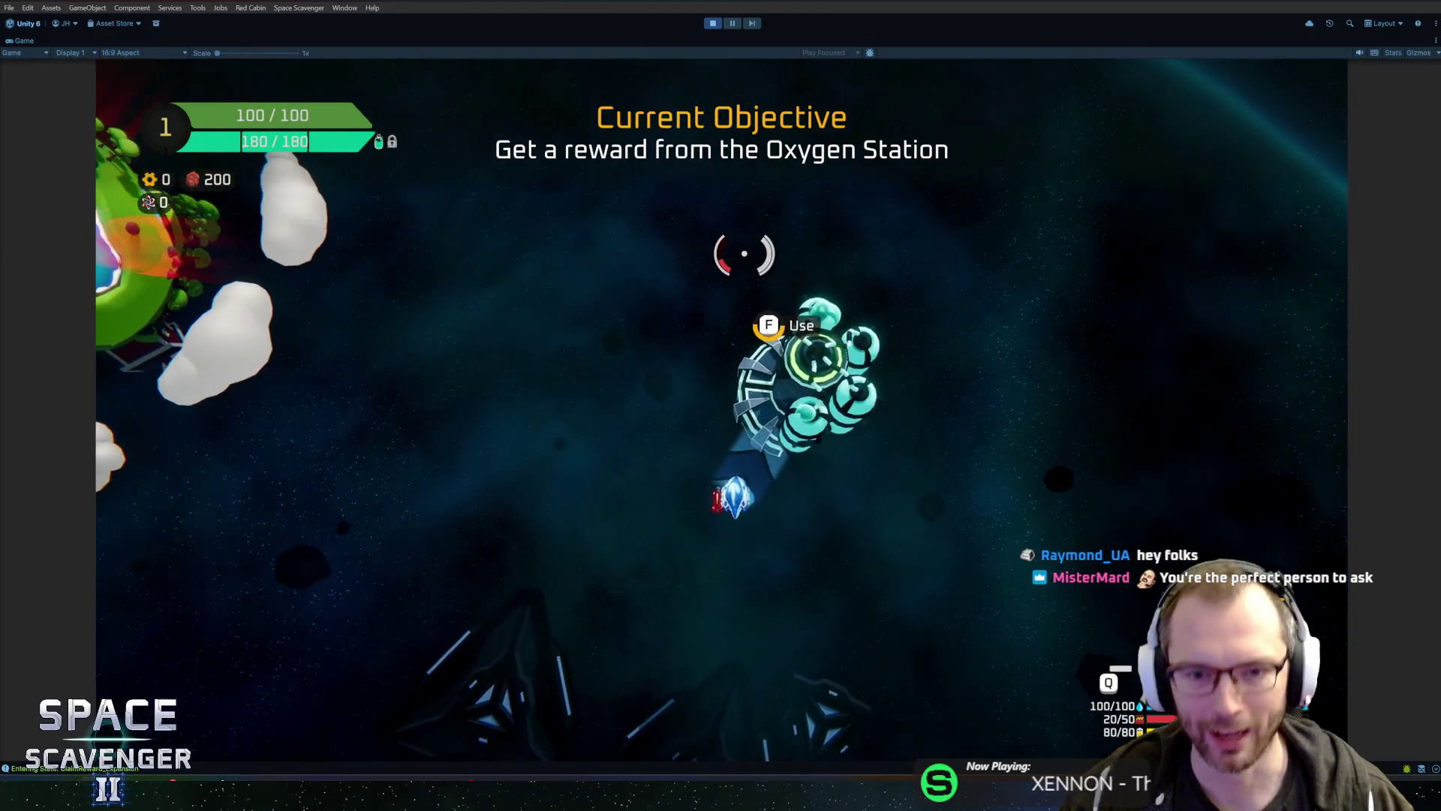
Step: Take the Expansion Pack reward at the Oxygen Station and attach the capsule and thruster modules
{"action": "key", "text": "f"}
{"action": "left_click", "coordinate": [759, 627]}
{"action": "mouse_move", "coordinate": [390, 439]}
{"action": "left_mouse_down"}
{"action": "mouse_move", "coordinate": [563, 568]}
{"action": "mouse_move", "coordinate": [761, 461]}
{"action": "left_mouse_up"}
{"action": "left_click", "coordinate": [701, 518]}
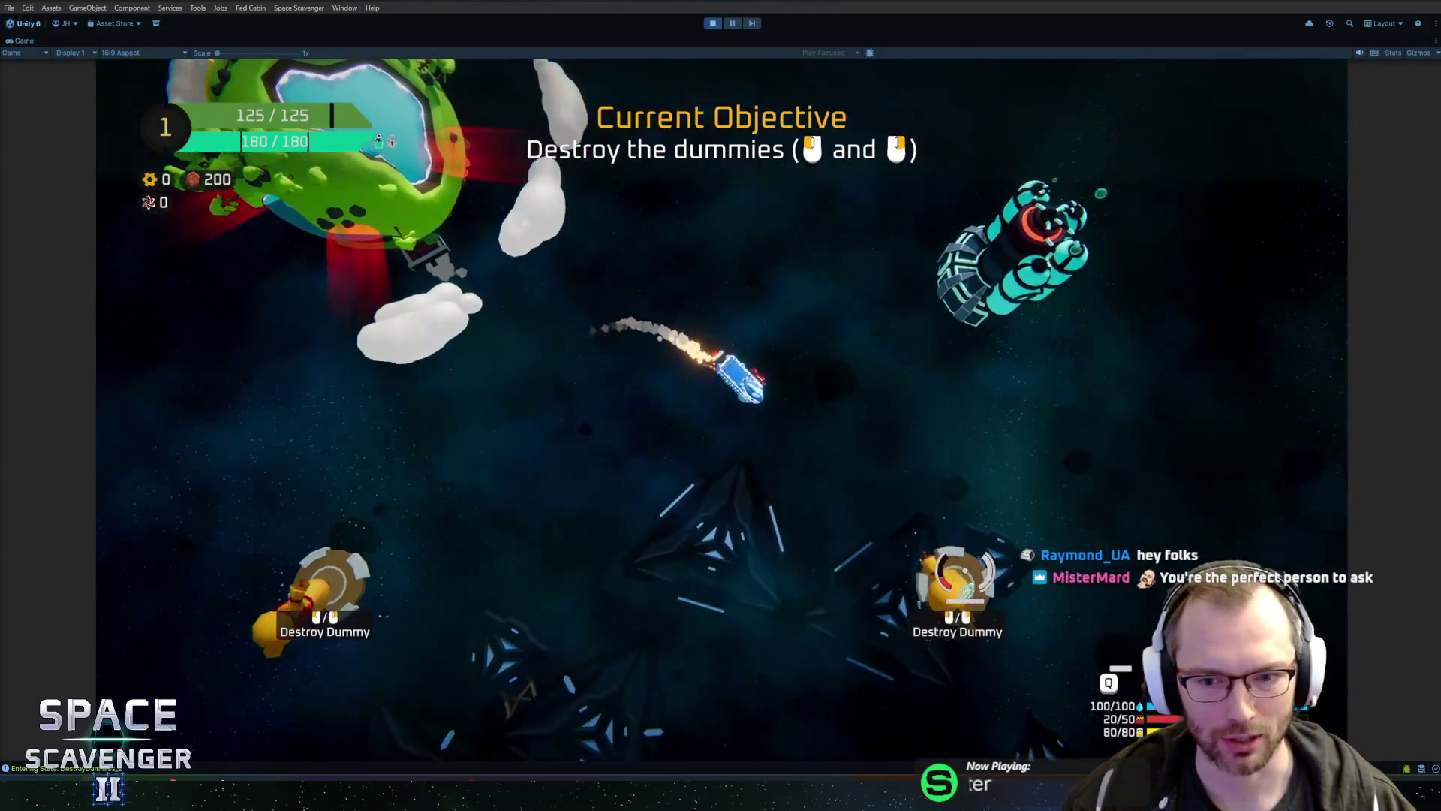
Step: Shoot the training dummies, take the right-hand Oxygen Station reward, and attach it
{"action": "left_click", "coordinate": [963, 574]}
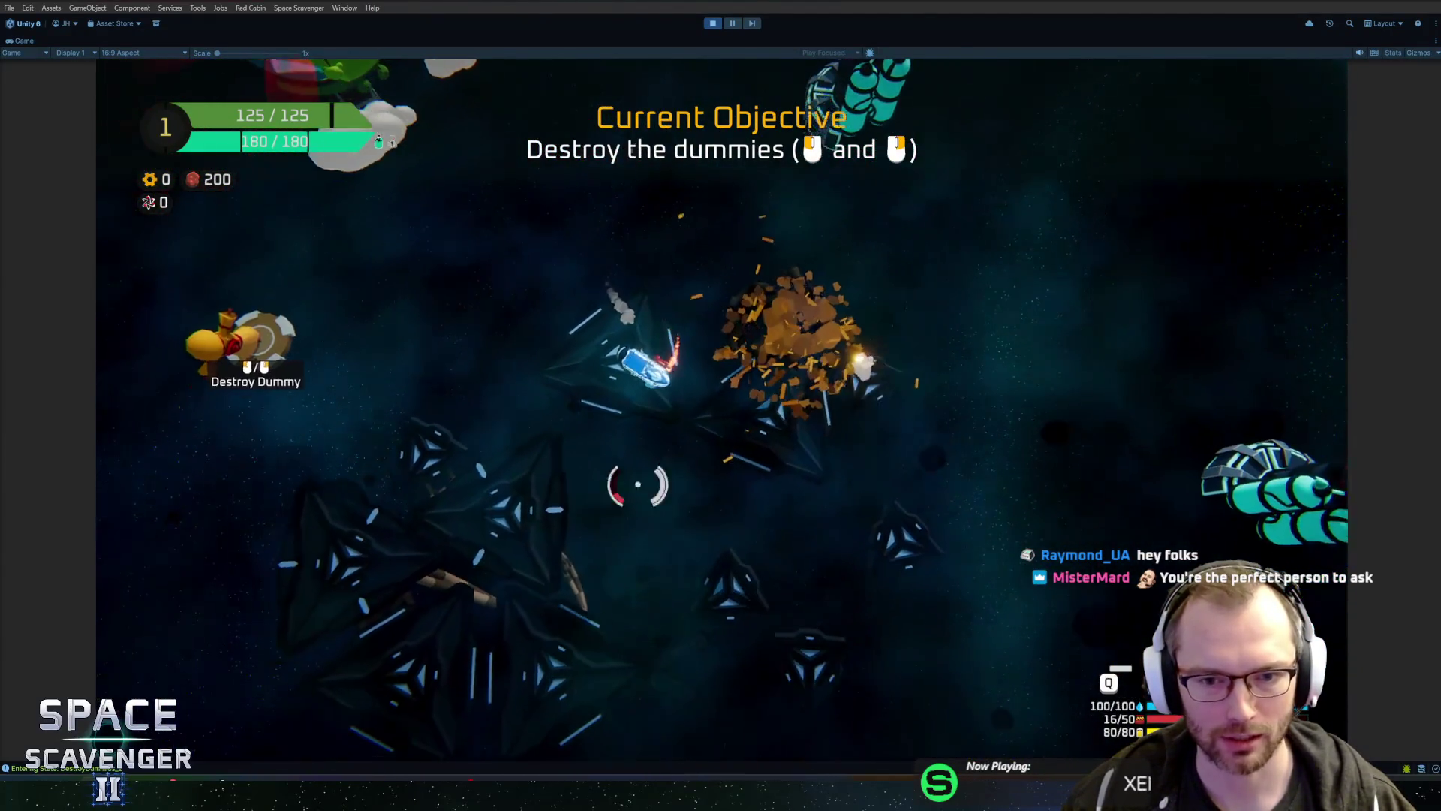
{"action": "left_click", "coordinate": [637, 483]}
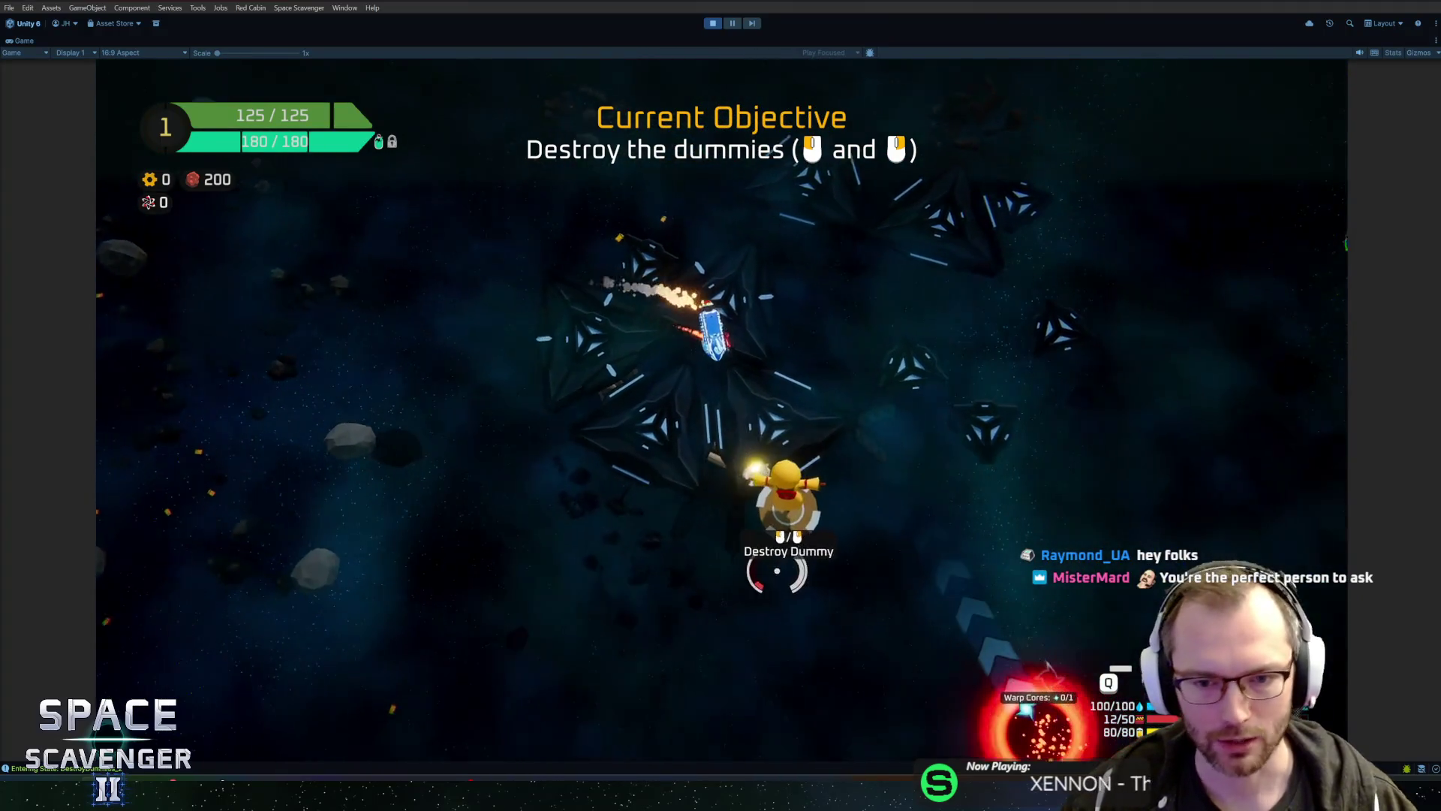
{"action": "left_click", "coordinate": [781, 477]}
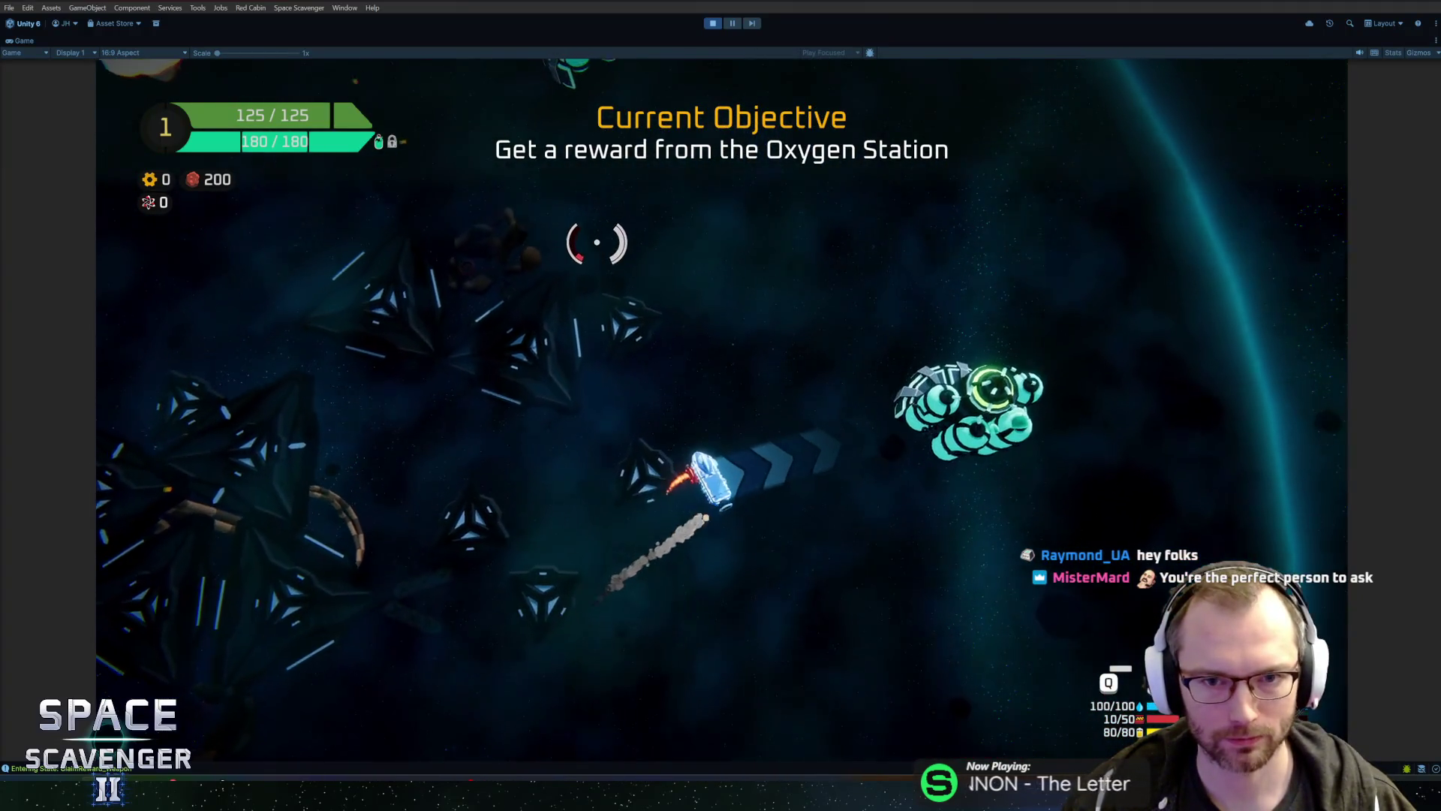
{"action": "key", "text": "e"}
{"action": "left_click", "coordinate": [846, 630]}
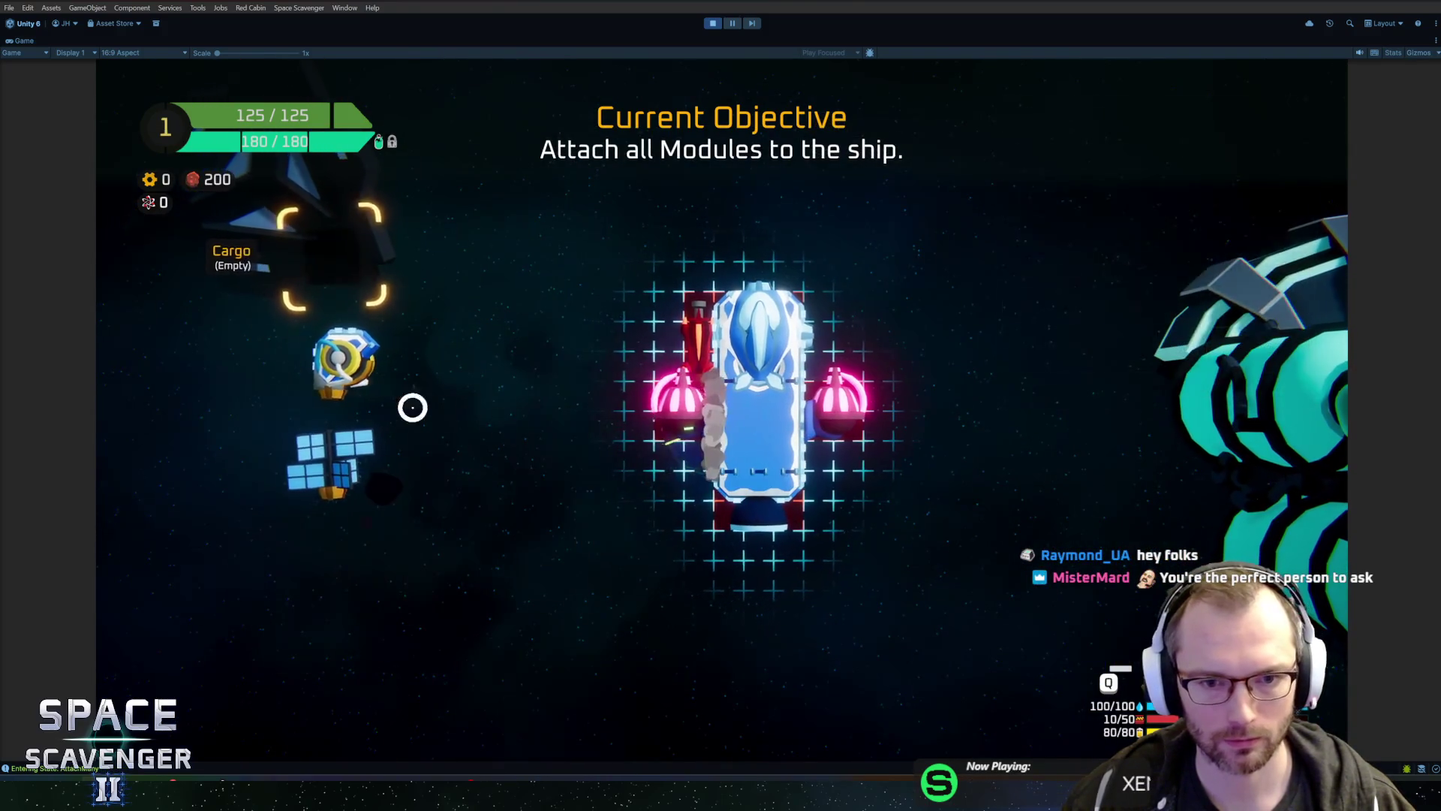
{"action": "left_click", "coordinate": [369, 367]}
{"action": "key", "text": "e"}
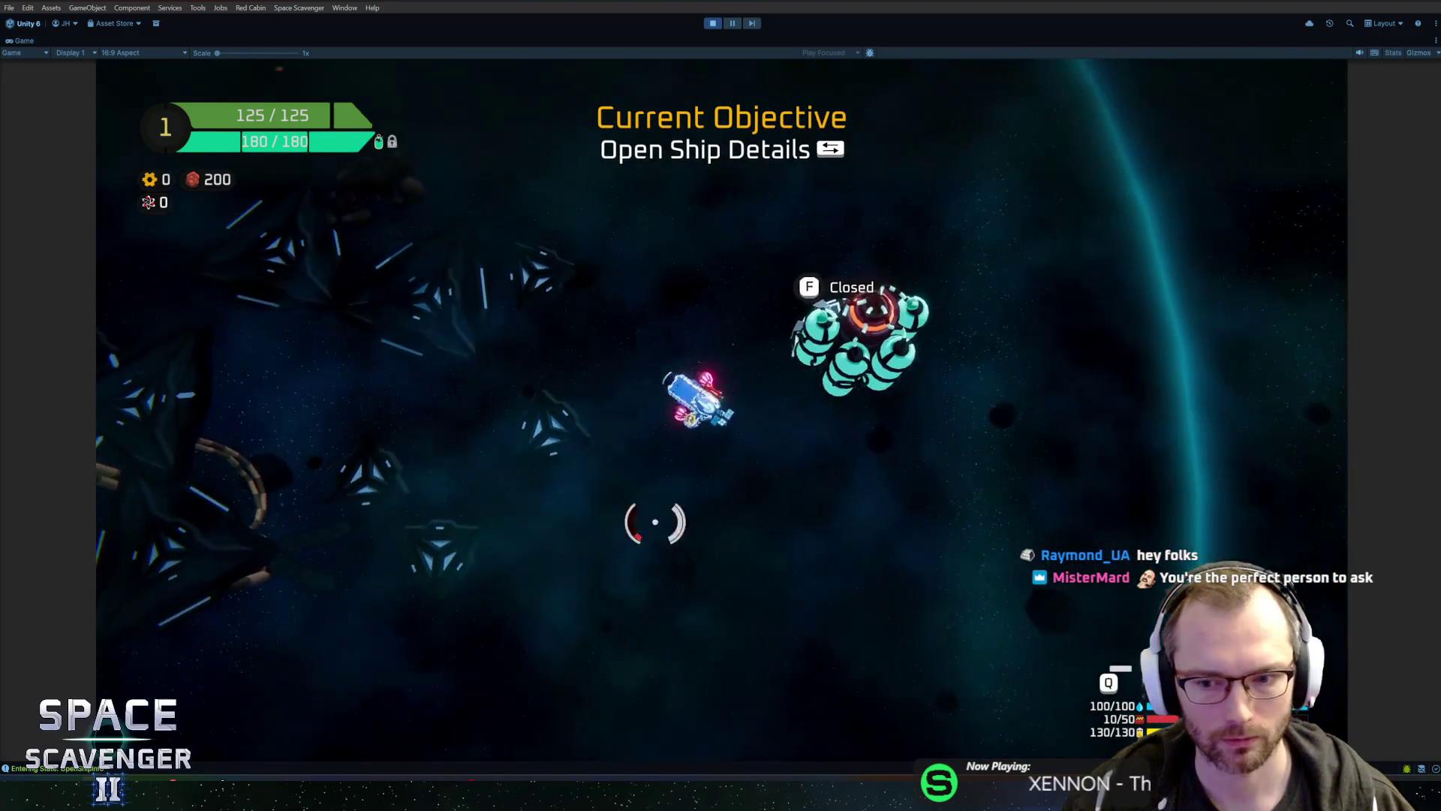
Step: Assign the Tiny Laser to a fire input and destroy the remaining dummies
{"action": "key", "text": "Tab"}
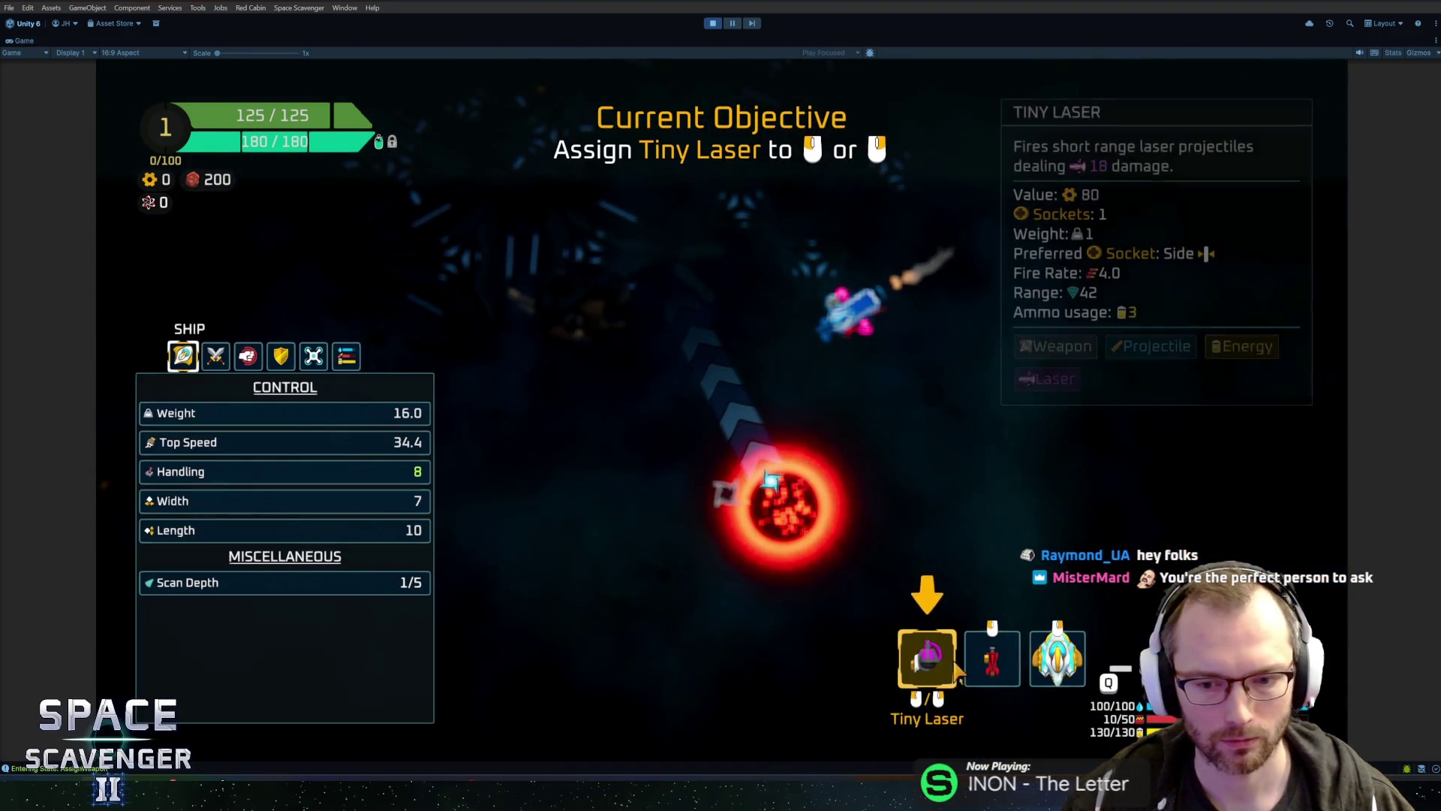
{"action": "left_click", "coordinate": [927, 657]}
{"action": "key", "text": "Tab"}
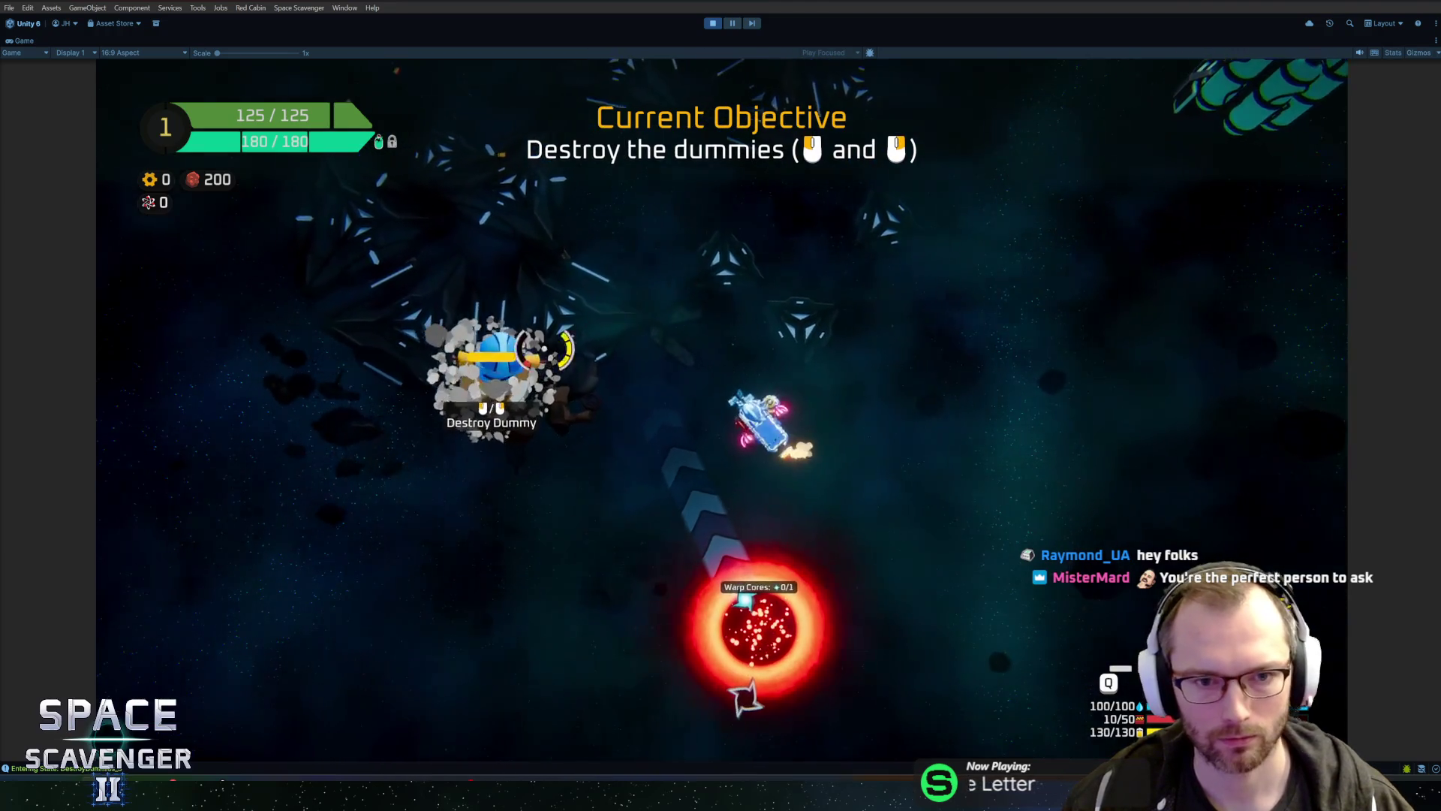
{"action": "mouse_move", "coordinate": [676, 231]}
{"action": "left_mouse_down"}
{"action": "mouse_move", "coordinate": [678, 210]}
{"action": "mouse_move", "coordinate": [773, 257]}
{"action": "mouse_move", "coordinate": [1007, 295]}
{"action": "mouse_move", "coordinate": [595, 306]}
{"action": "mouse_move", "coordinate": [955, 344]}
{"action": "mouse_move", "coordinate": [876, 307]}
{"action": "left_mouse_up"}
Step: Dash across the yellow line twice and fly to the green planet to scan it
{"action": "key", "text": "space"}
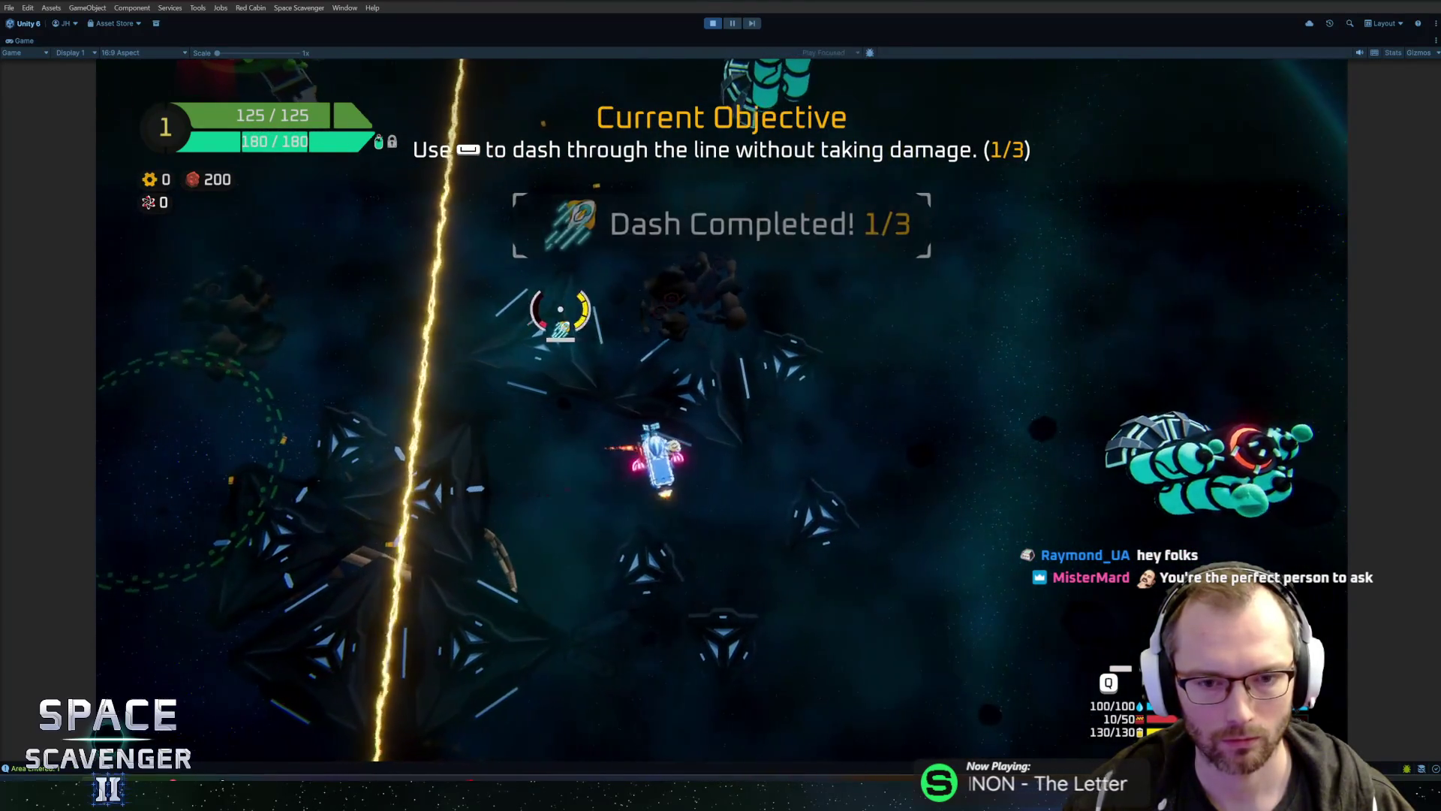
{"action": "key", "text": "space"}
{"action": "mouse_move", "coordinate": [593, 300]}
{"action": "left_mouse_down"}
{"action": "mouse_move", "coordinate": [827, 299]}
{"action": "mouse_move", "coordinate": [806, 299]}
{"action": "left_mouse_up"}
{"action": "key", "text": "space"}
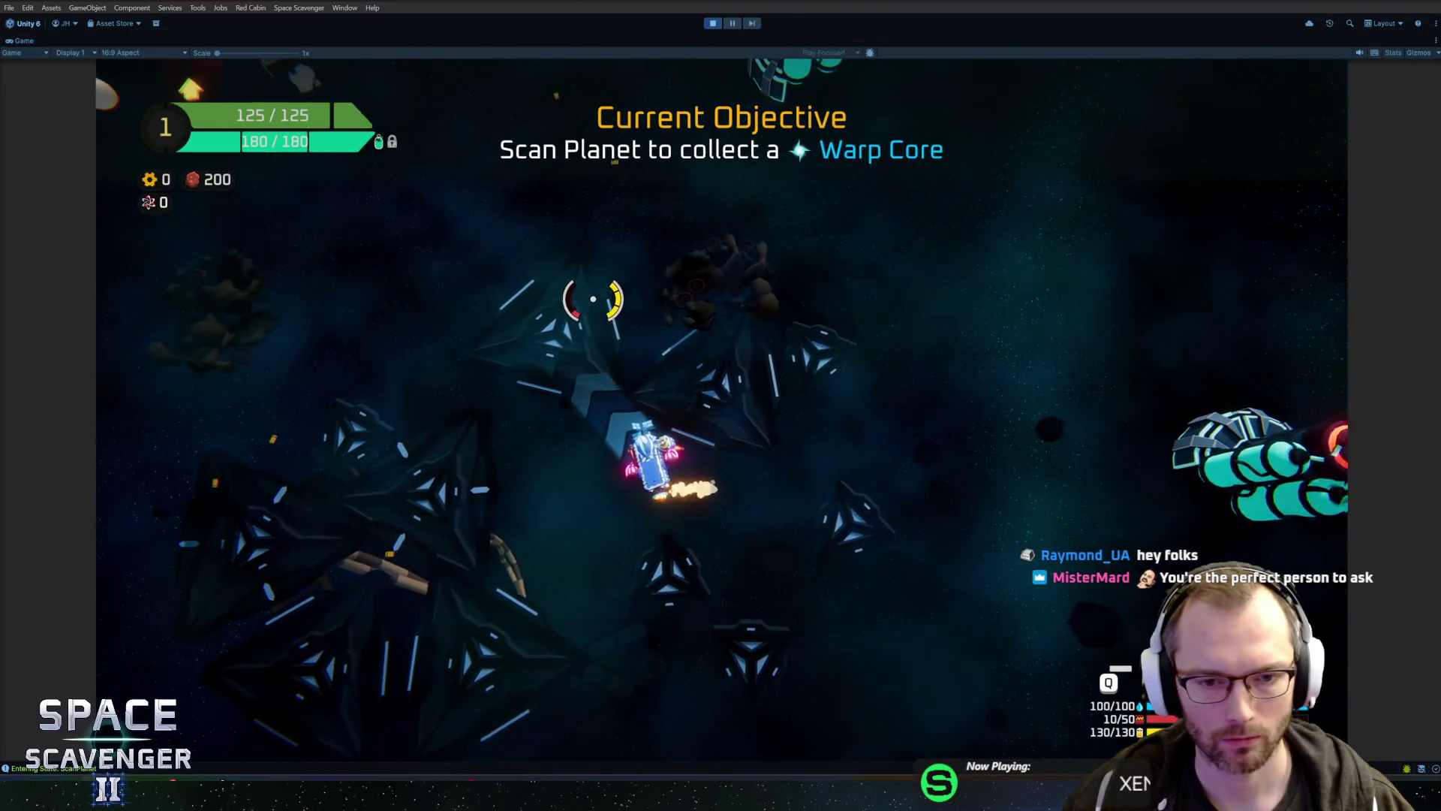
{"action": "key", "text": "space"}
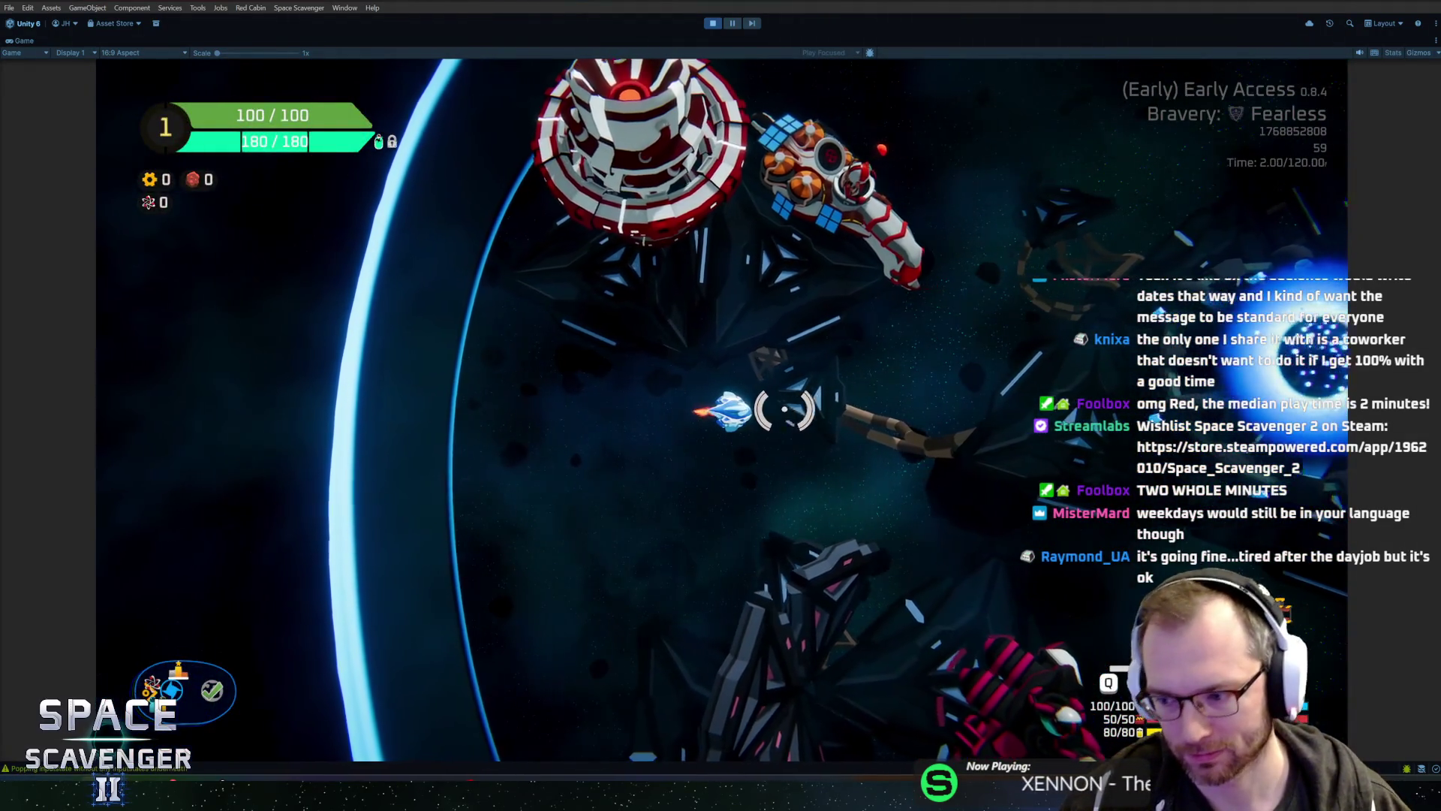
Step: Thrust the ship forward through the freshly loaded level
{"action": "key", "text": "w"}
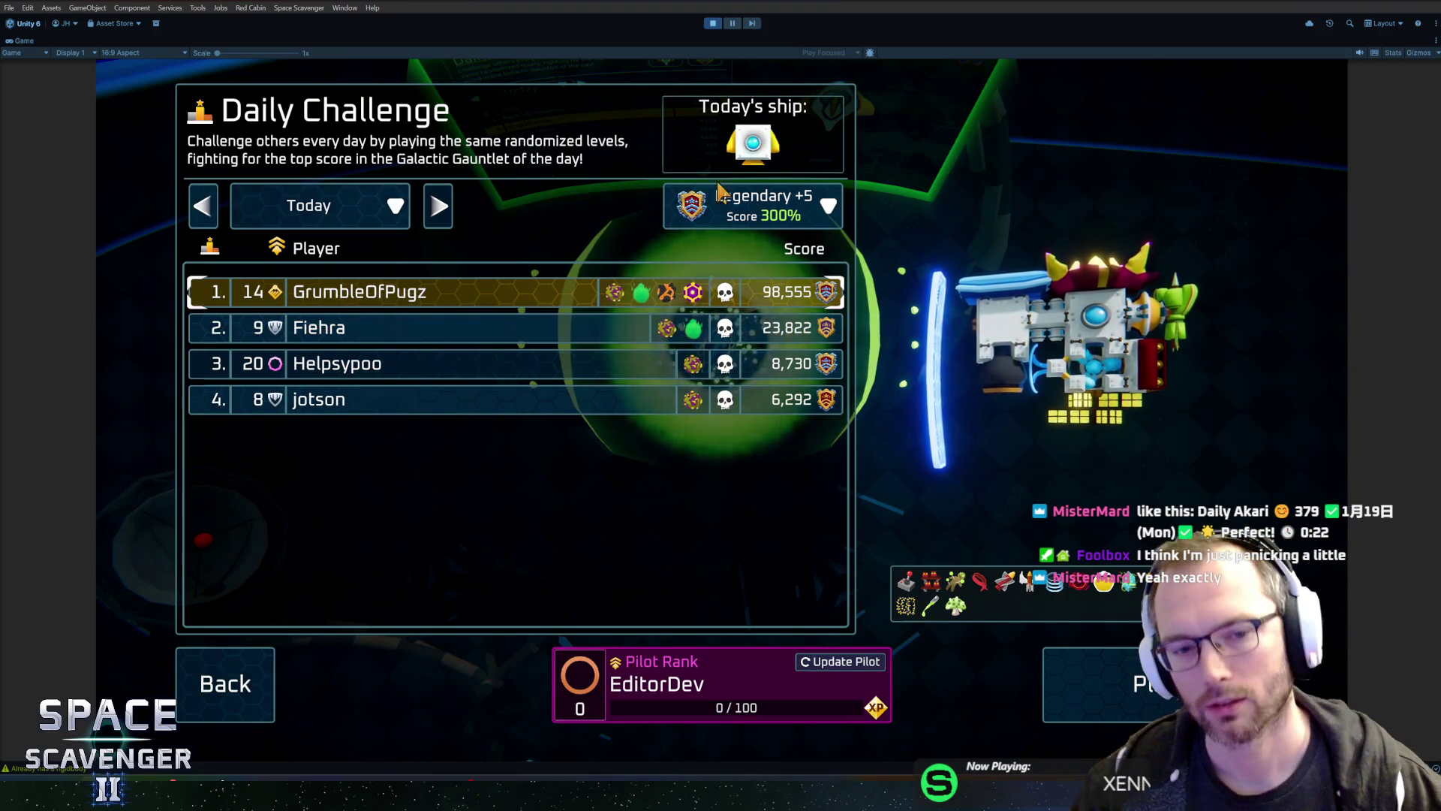
Step: Preview the ships of today's top four players, then switch the leaderboard to Yesterday
{"action": "left_click", "coordinate": [471, 328]}
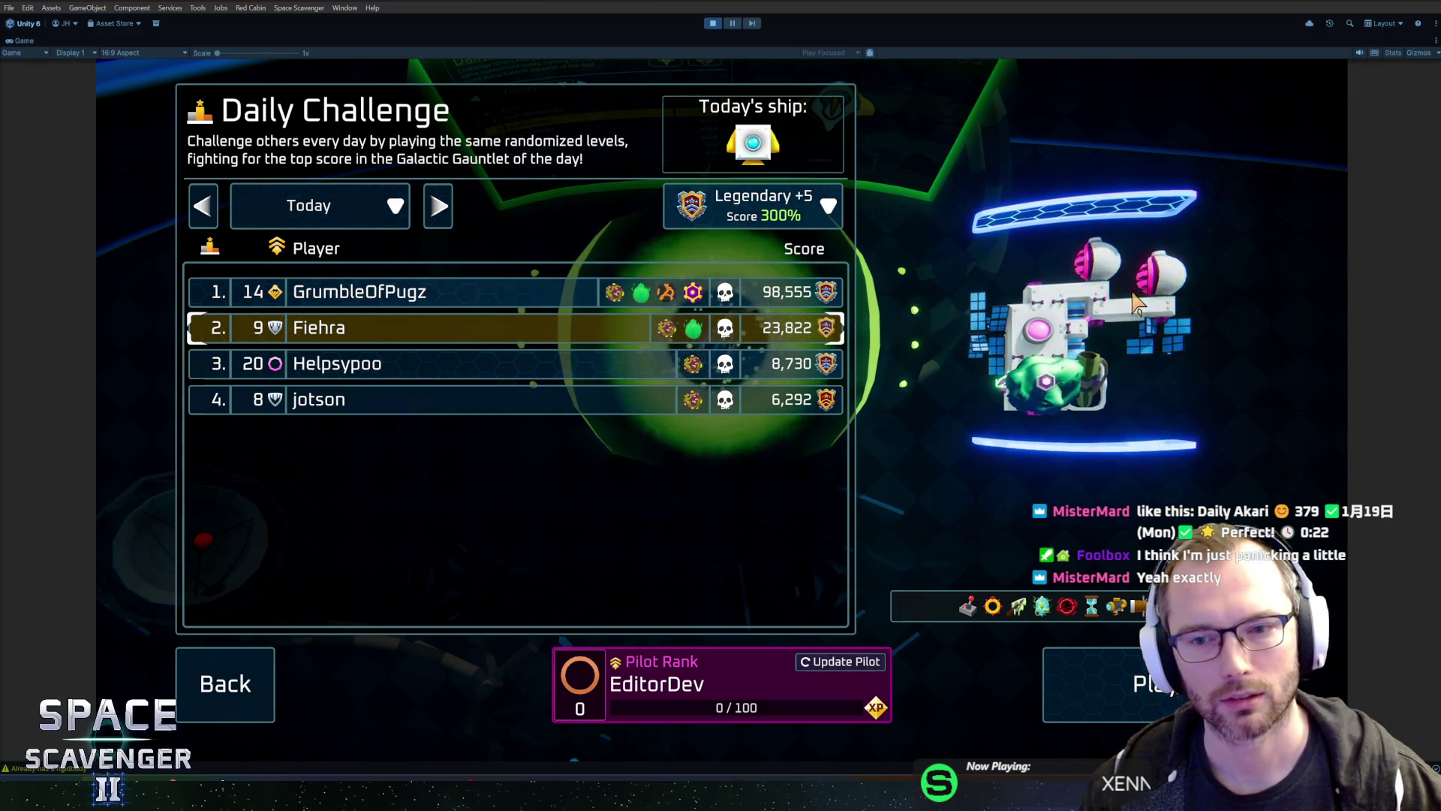
{"action": "left_click", "coordinate": [583, 366]}
{"action": "left_click", "coordinate": [539, 403]}
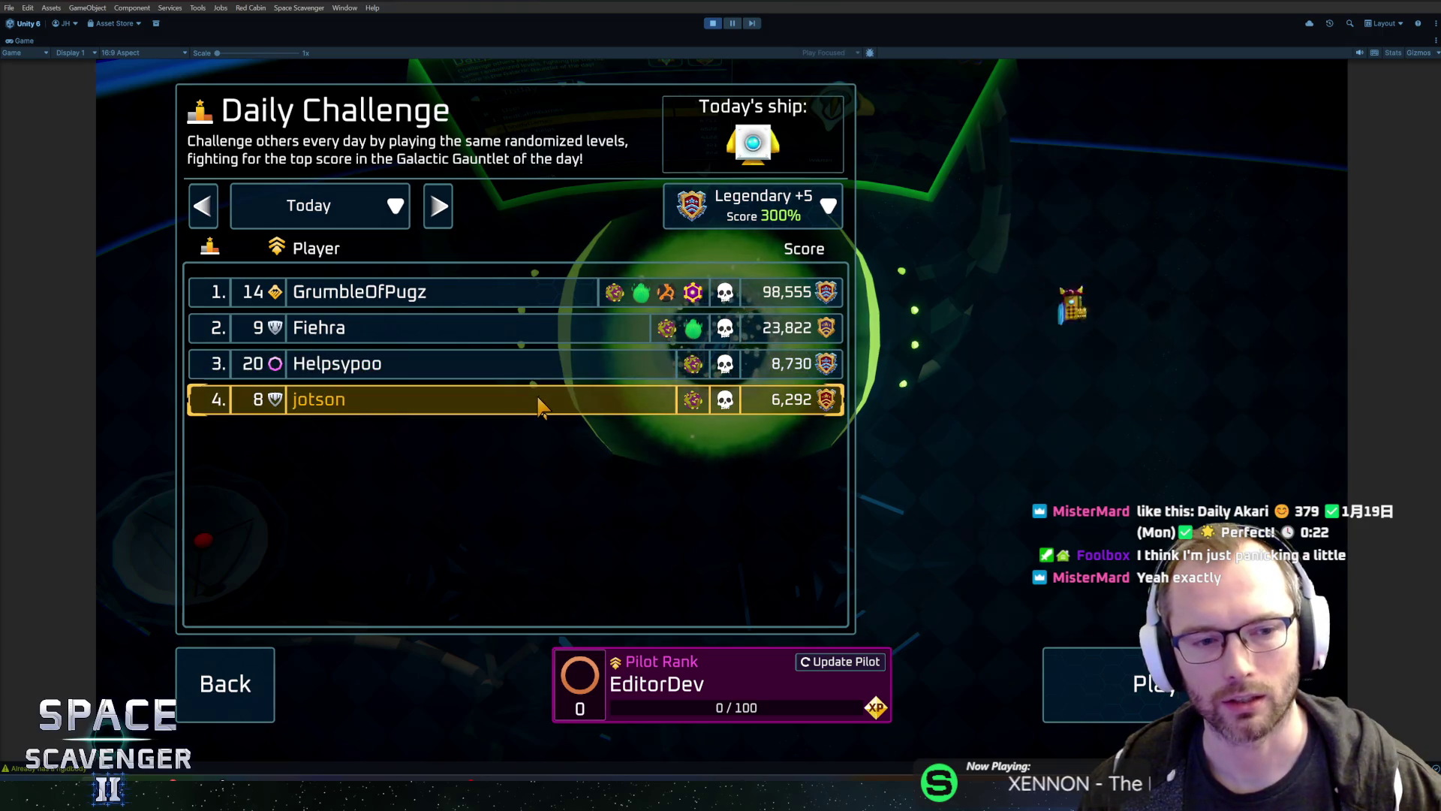
{"action": "left_click", "coordinate": [562, 297]}
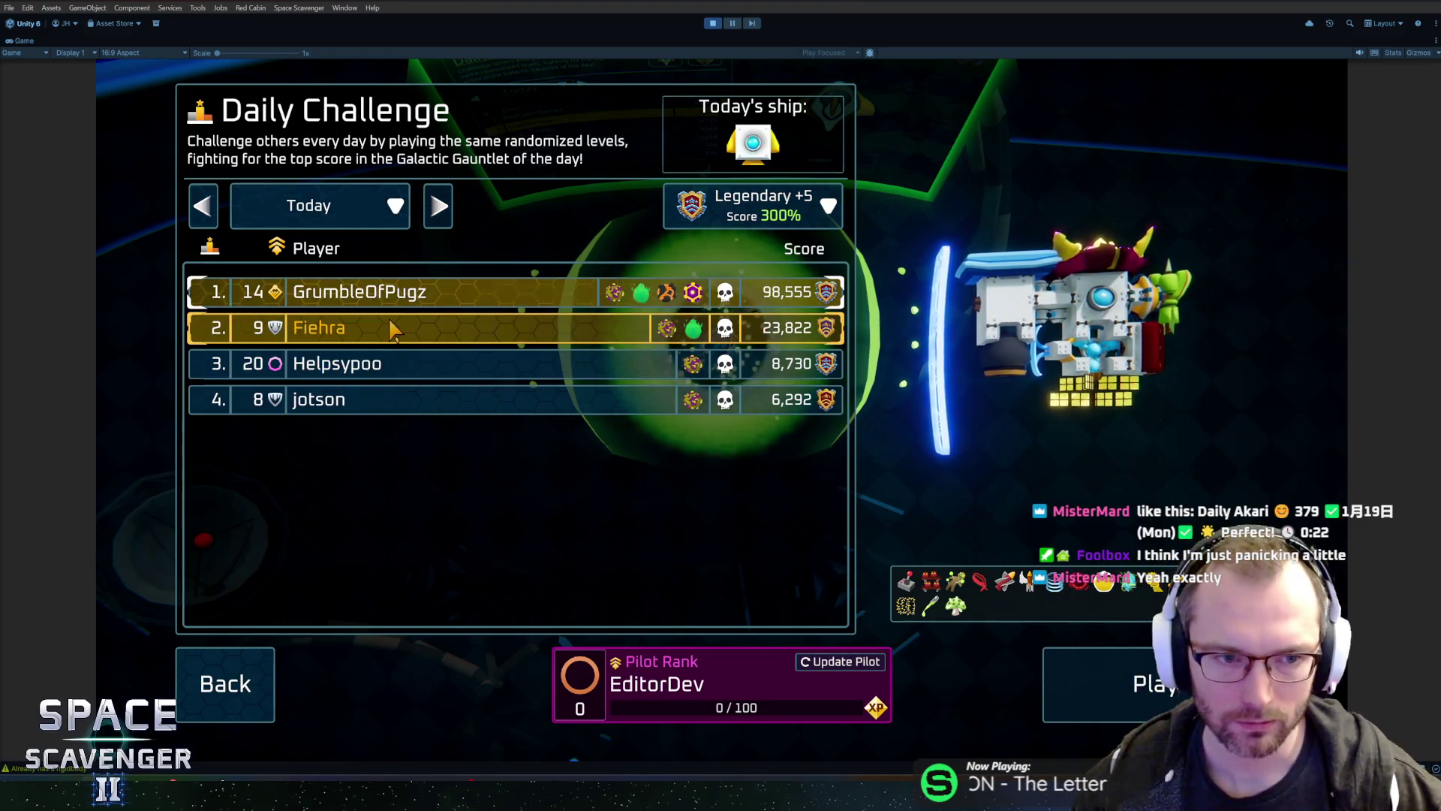
{"action": "left_click", "coordinate": [476, 296]}
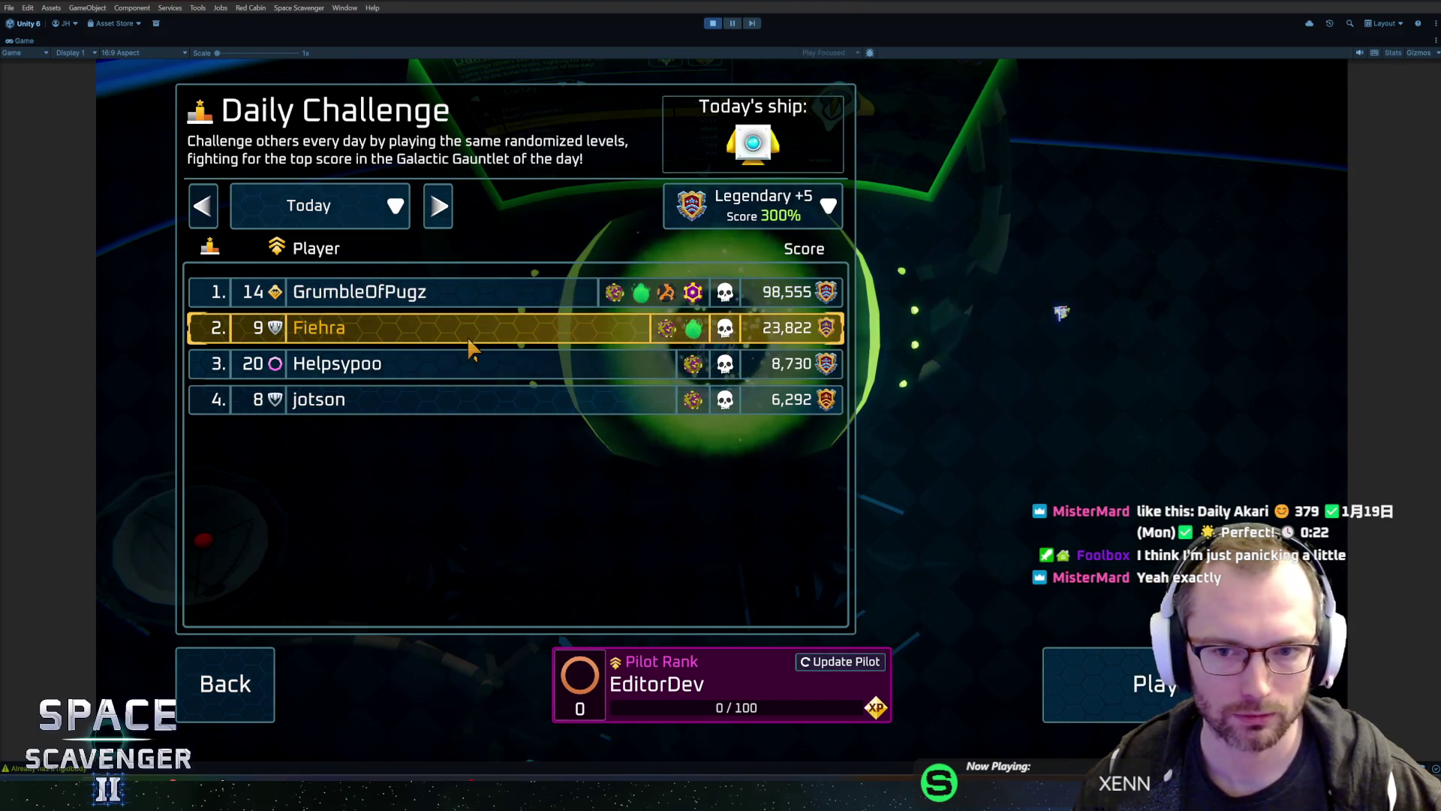
{"action": "left_click", "coordinate": [488, 304]}
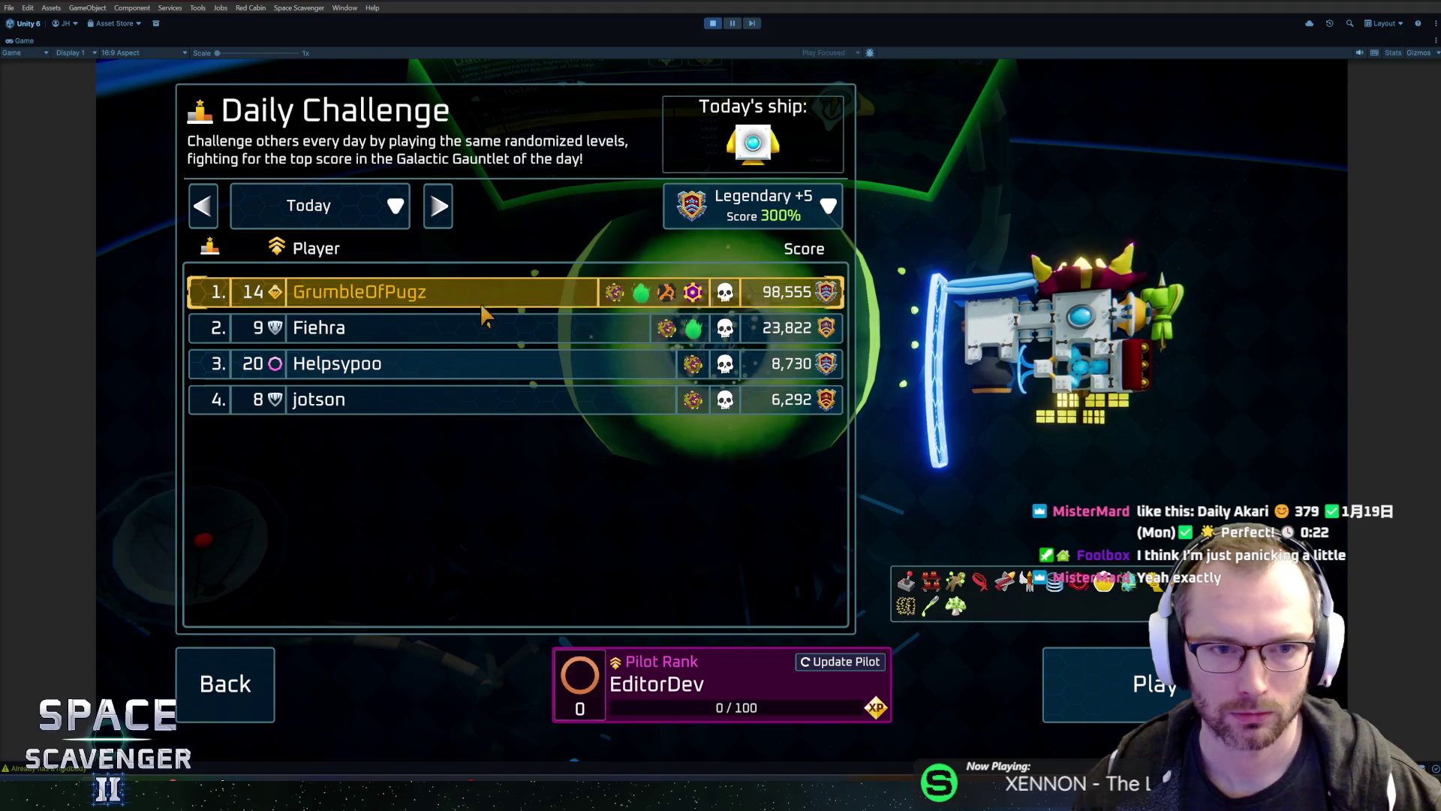
{"action": "left_click", "coordinate": [436, 205]}
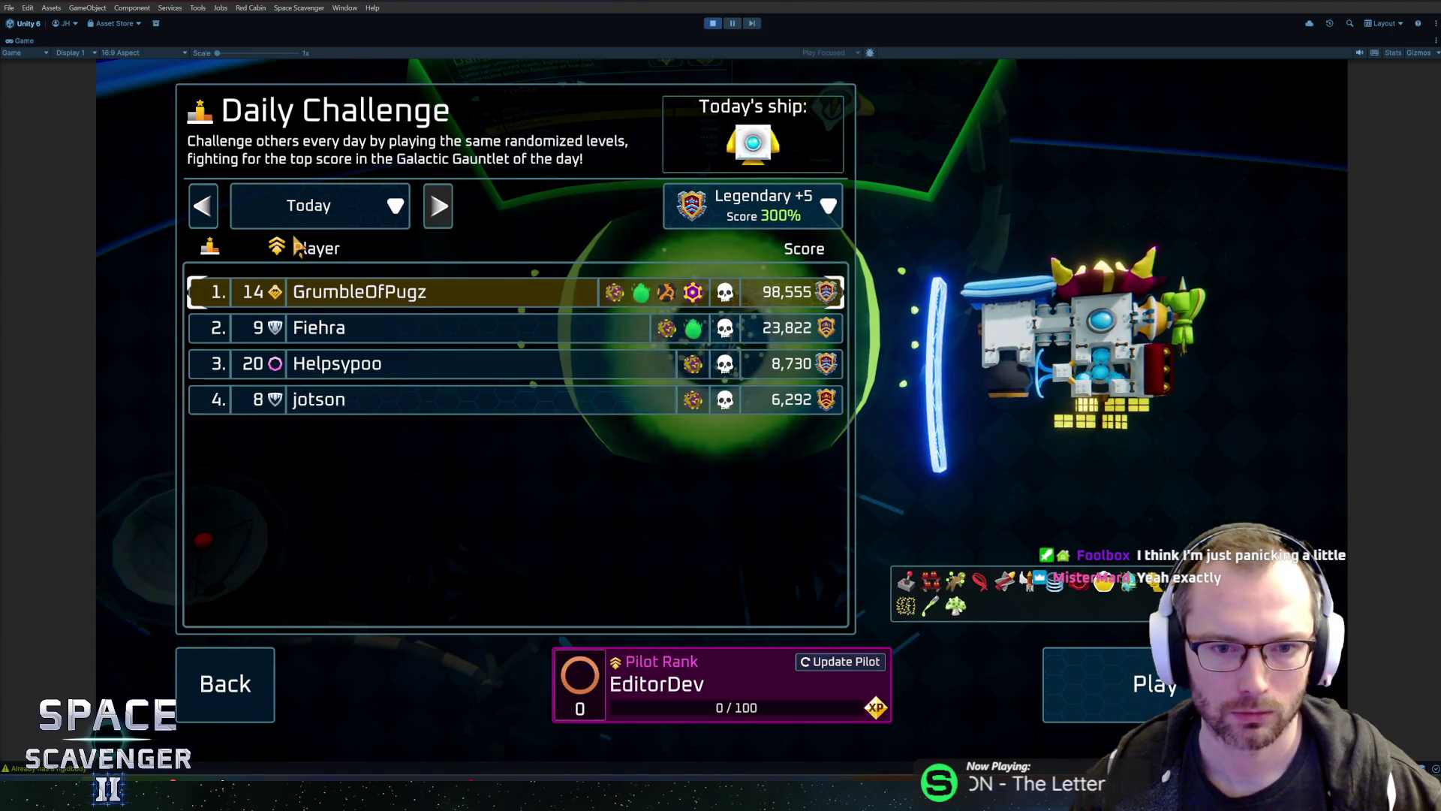
{"action": "left_click", "coordinate": [203, 206]}
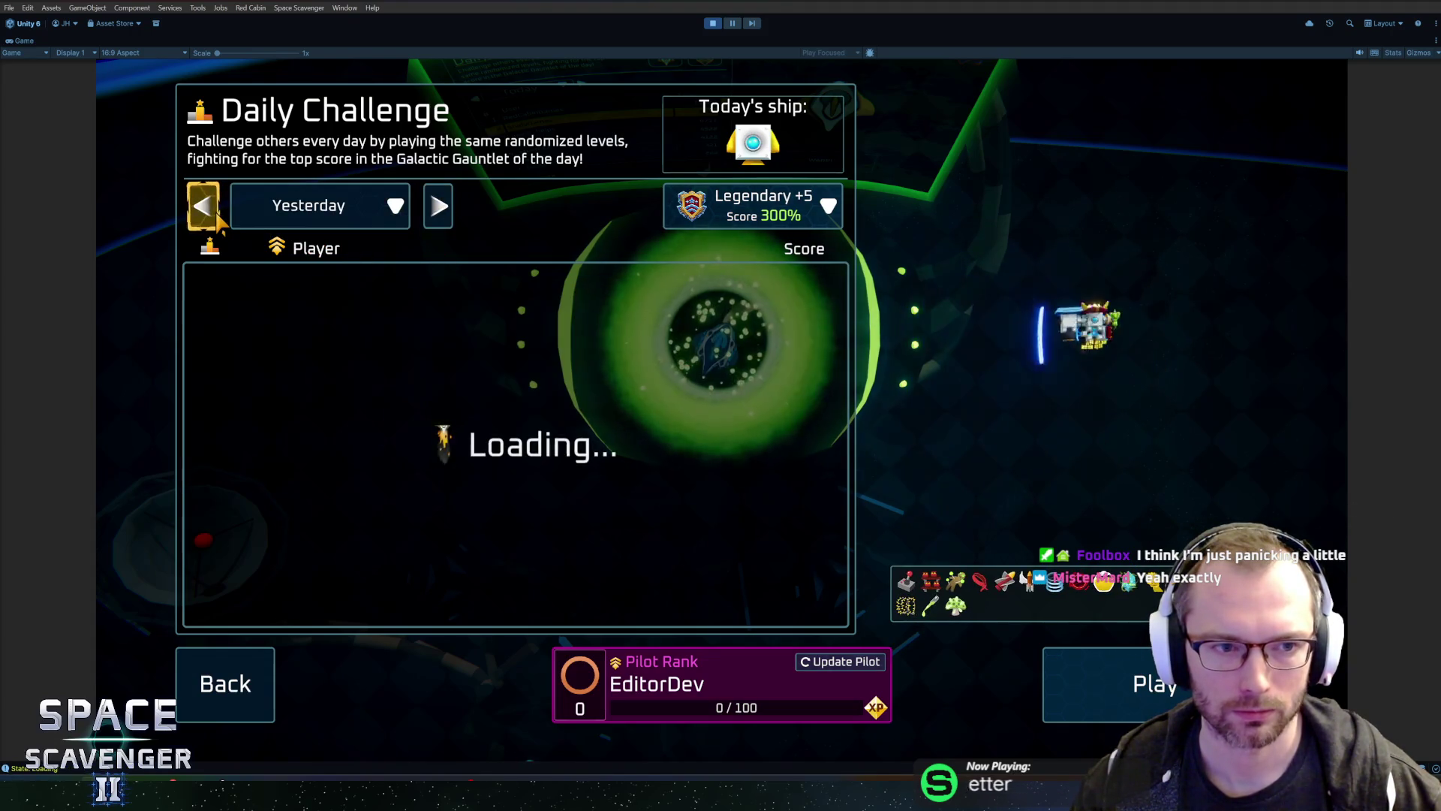
Step: Preview yesterday's second- and third-place ships, then switch back to Today
{"action": "left_click", "coordinate": [459, 331]}
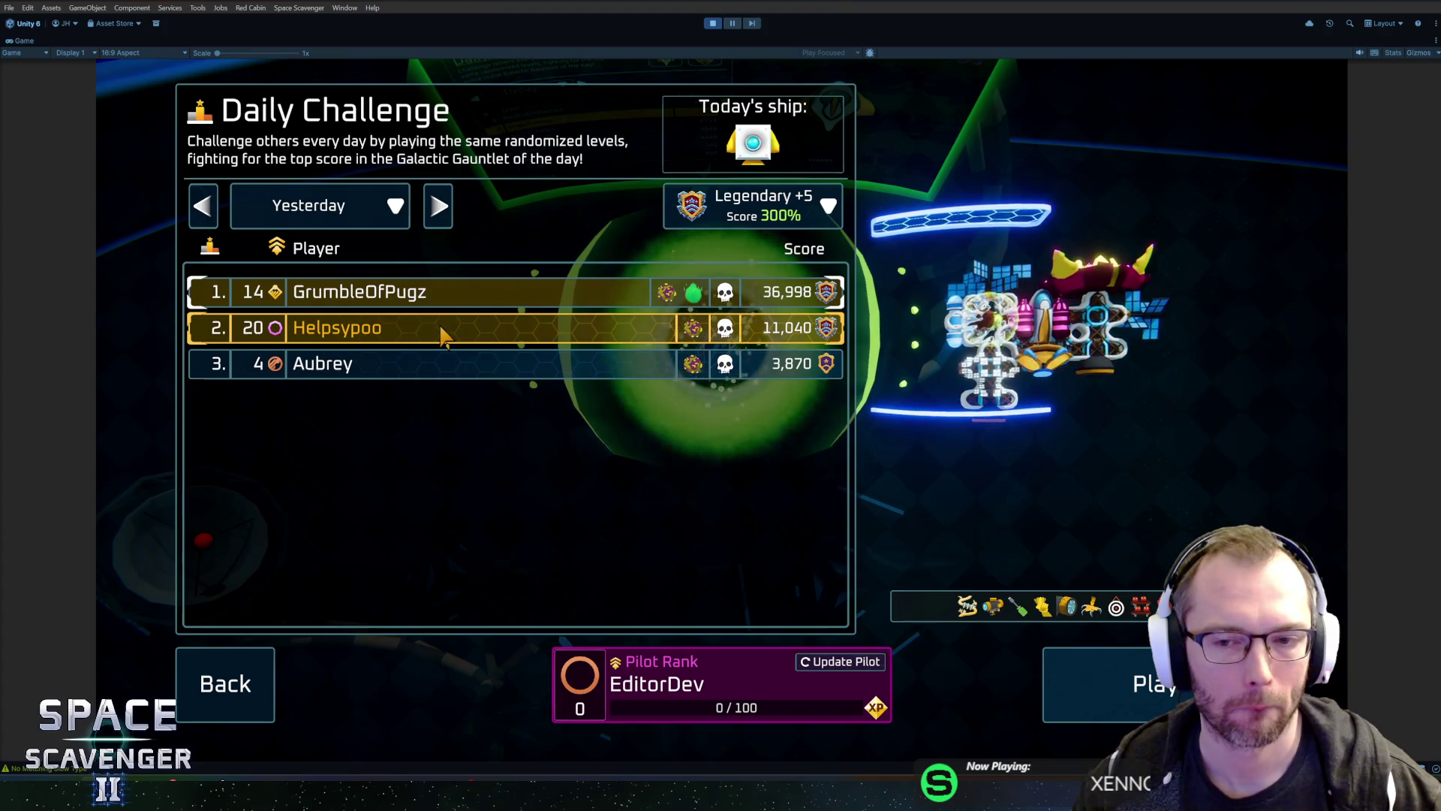
{"action": "left_click", "coordinate": [464, 372]}
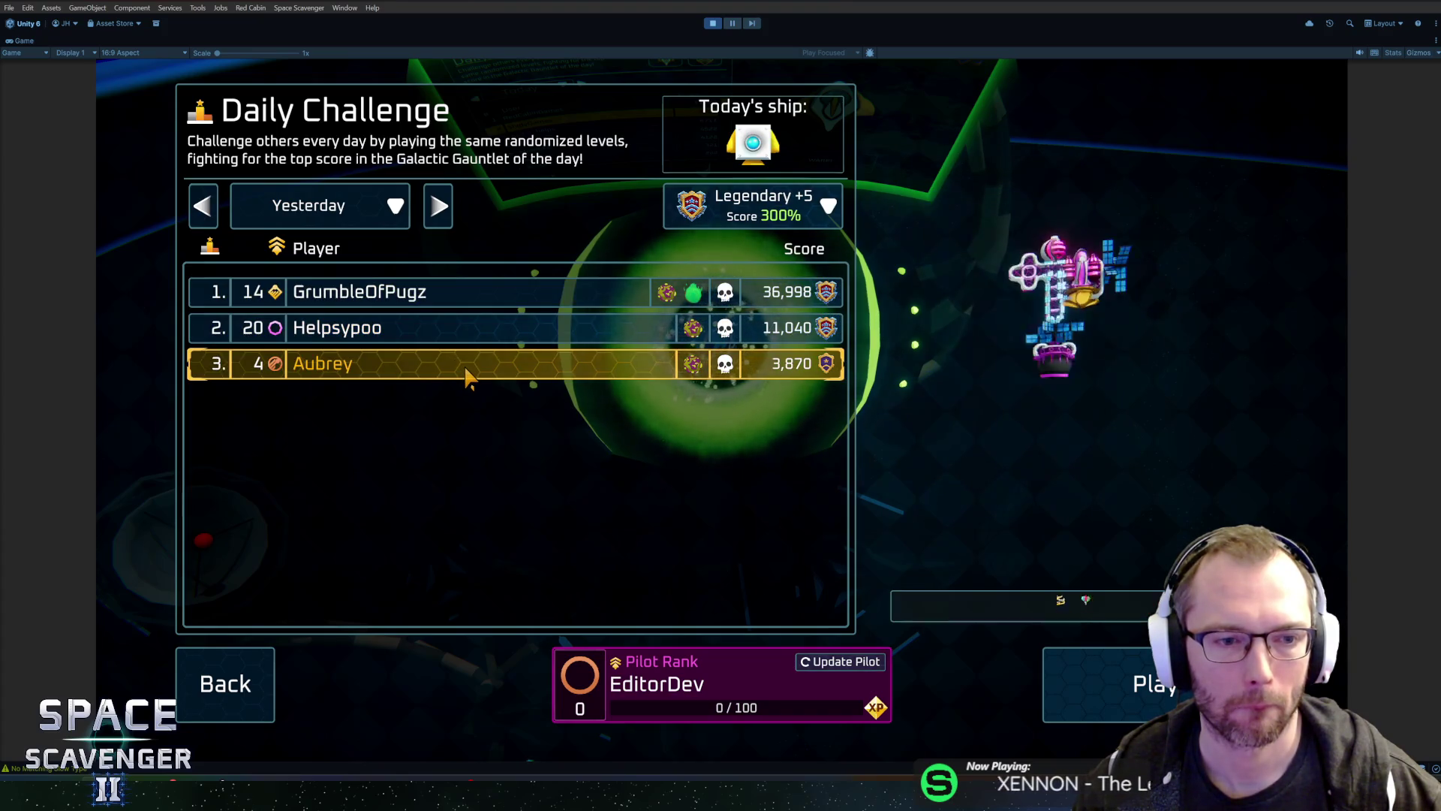
{"action": "left_click", "coordinate": [440, 225]}
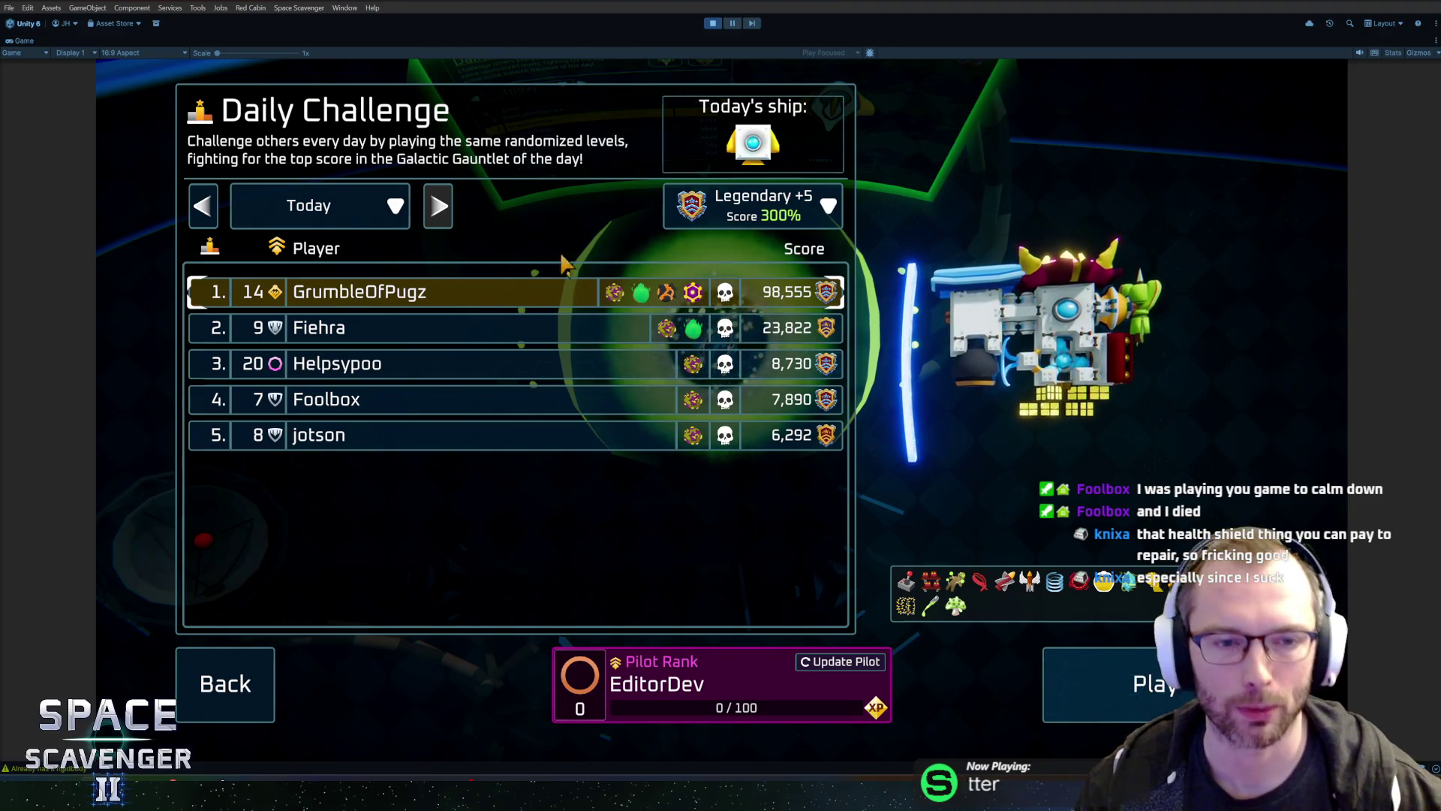
Step: Preview today's second-place and top ships, then close the Daily Challenge leaderboard
{"action": "left_click", "coordinate": [432, 332]}
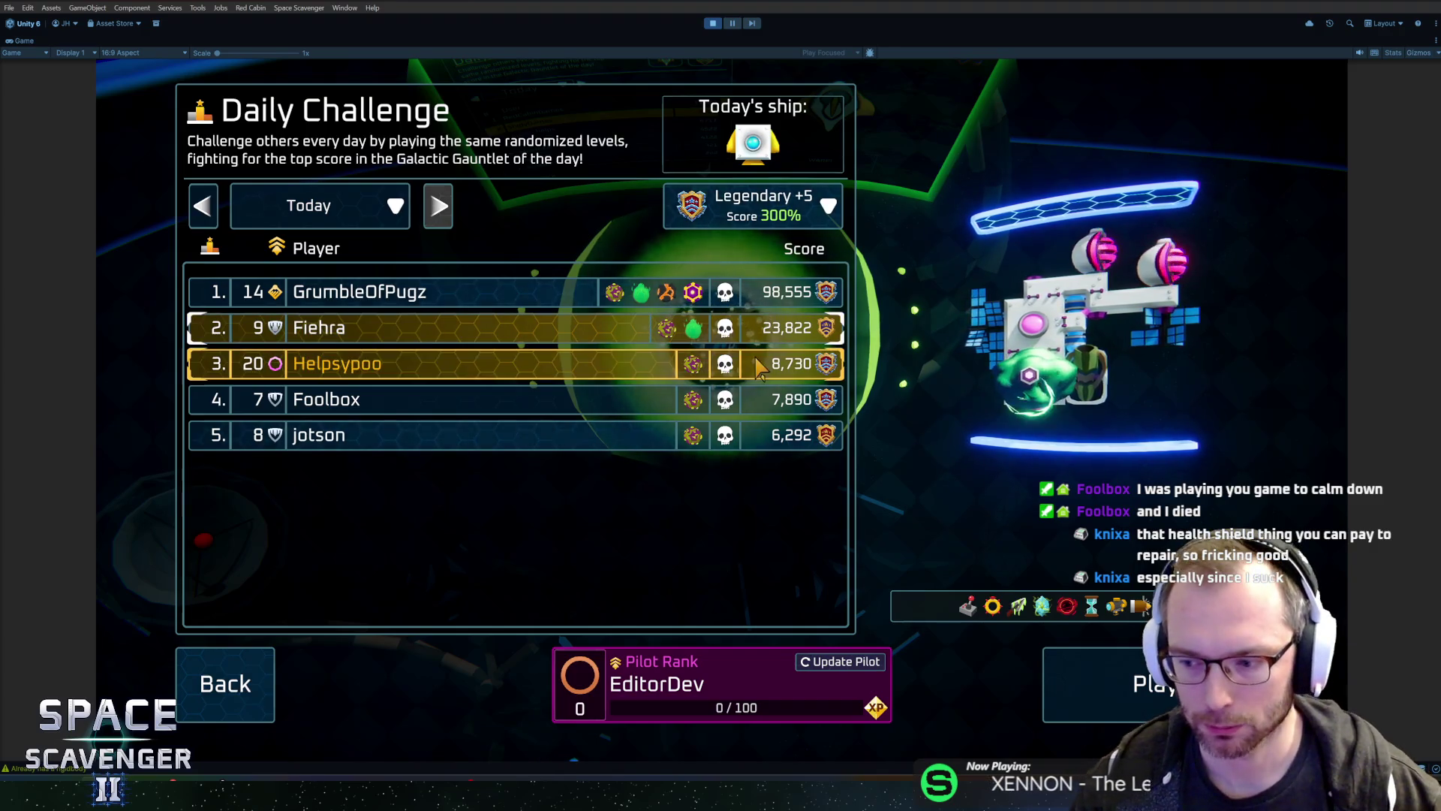
{"action": "left_click", "coordinate": [466, 299]}
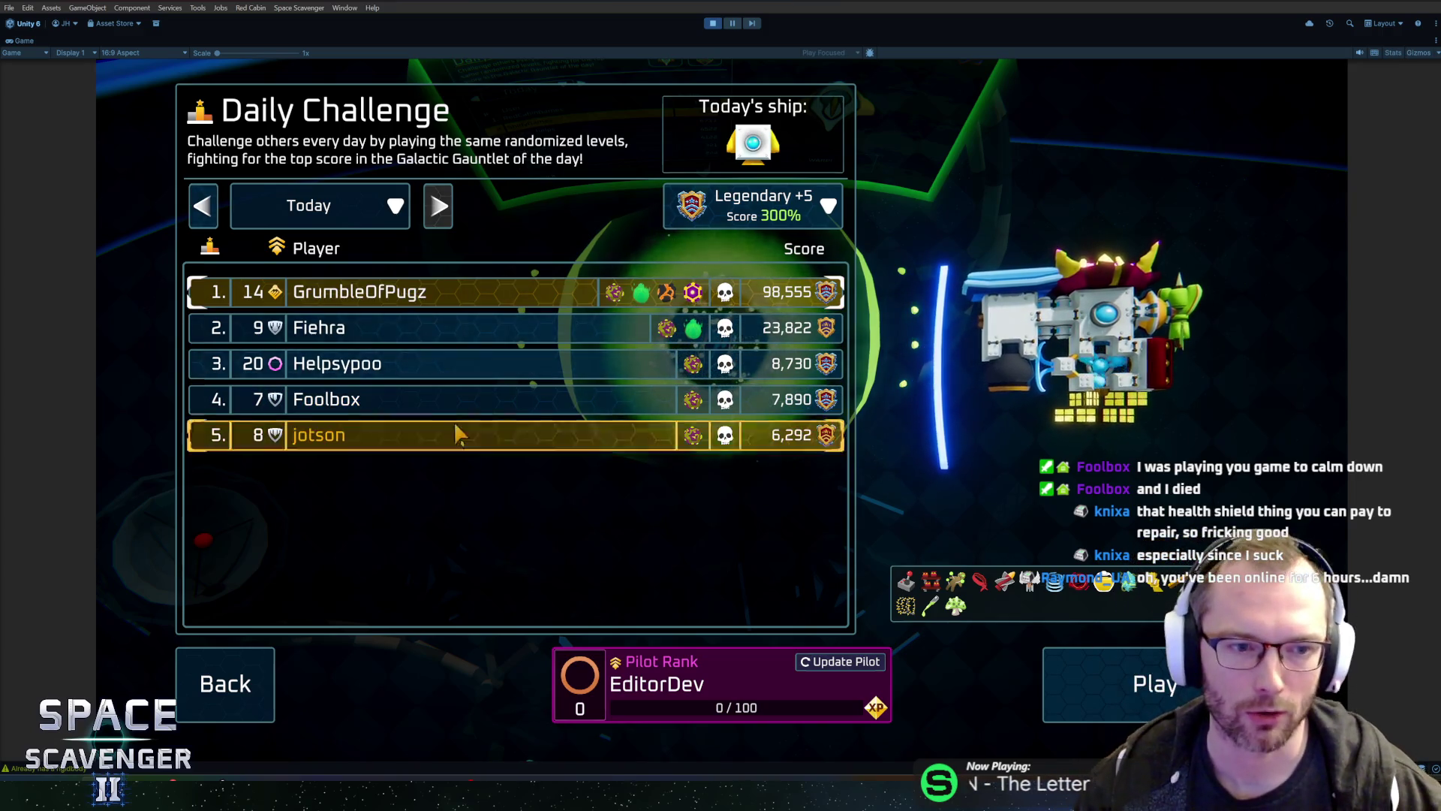
{"action": "left_click", "coordinate": [225, 683]}
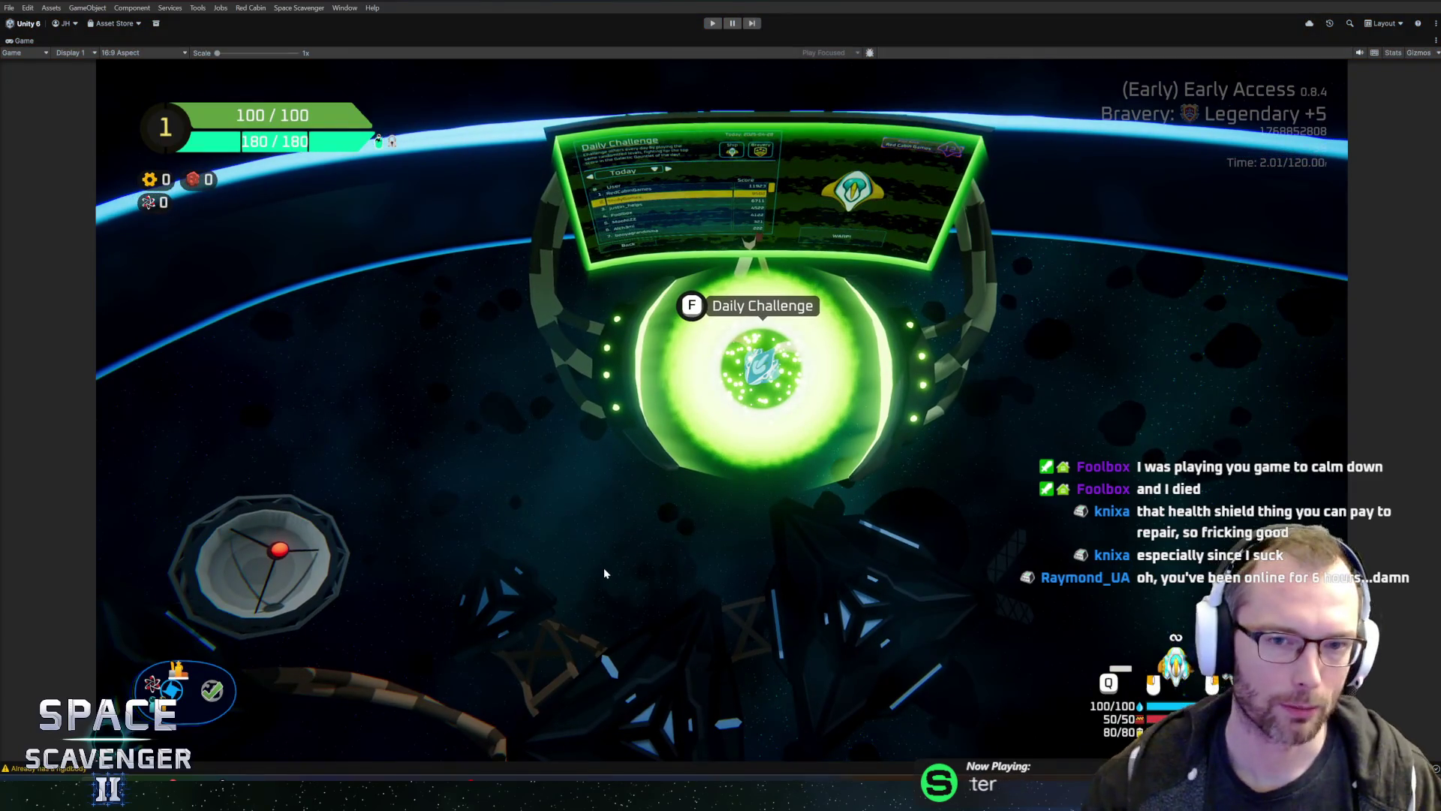
Step: Restart Play mode with Ctrl+P twice and pause the replayed intro cinematic with Escape
{"action": "key", "text": "ctrl+p"}
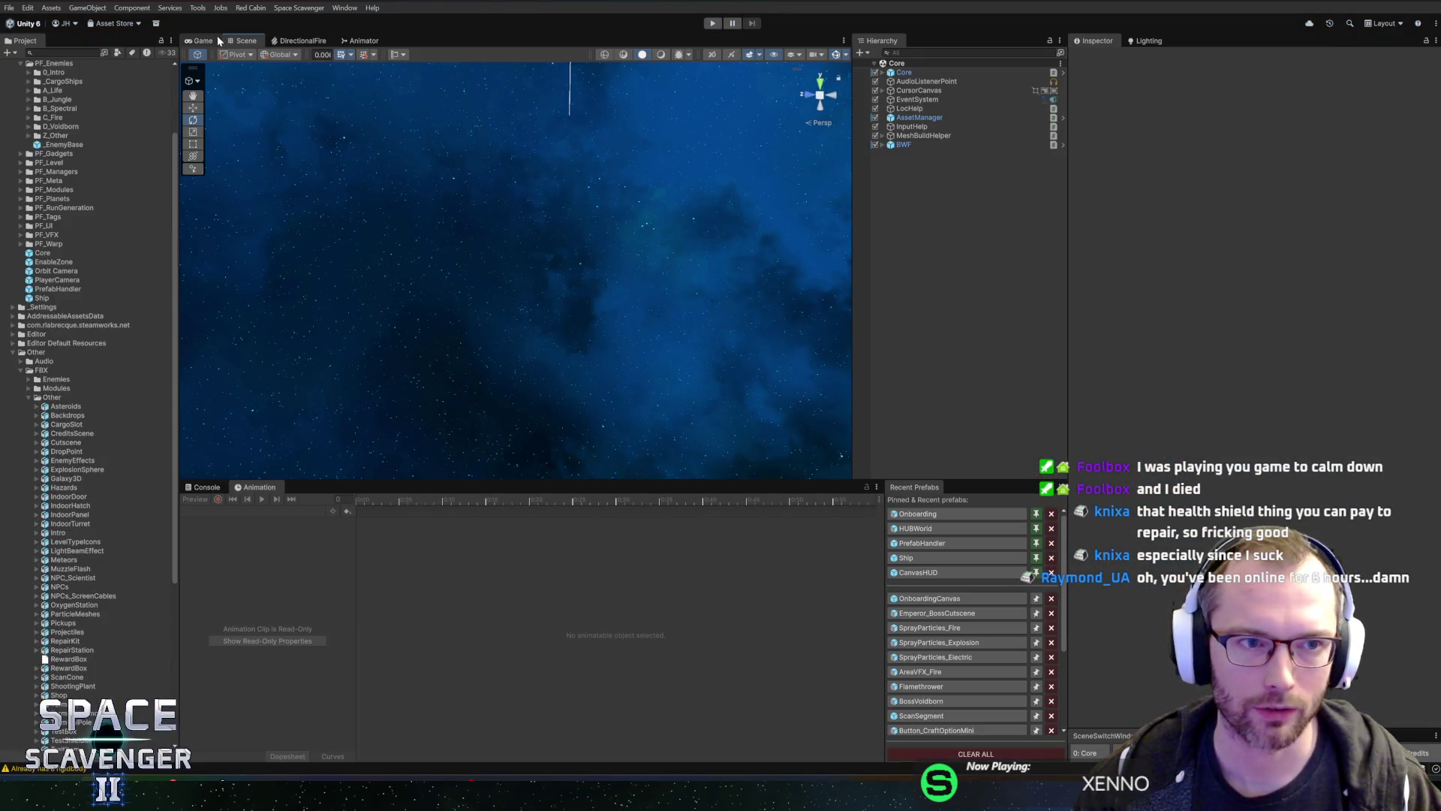
{"action": "key", "text": "ctrl+p"}
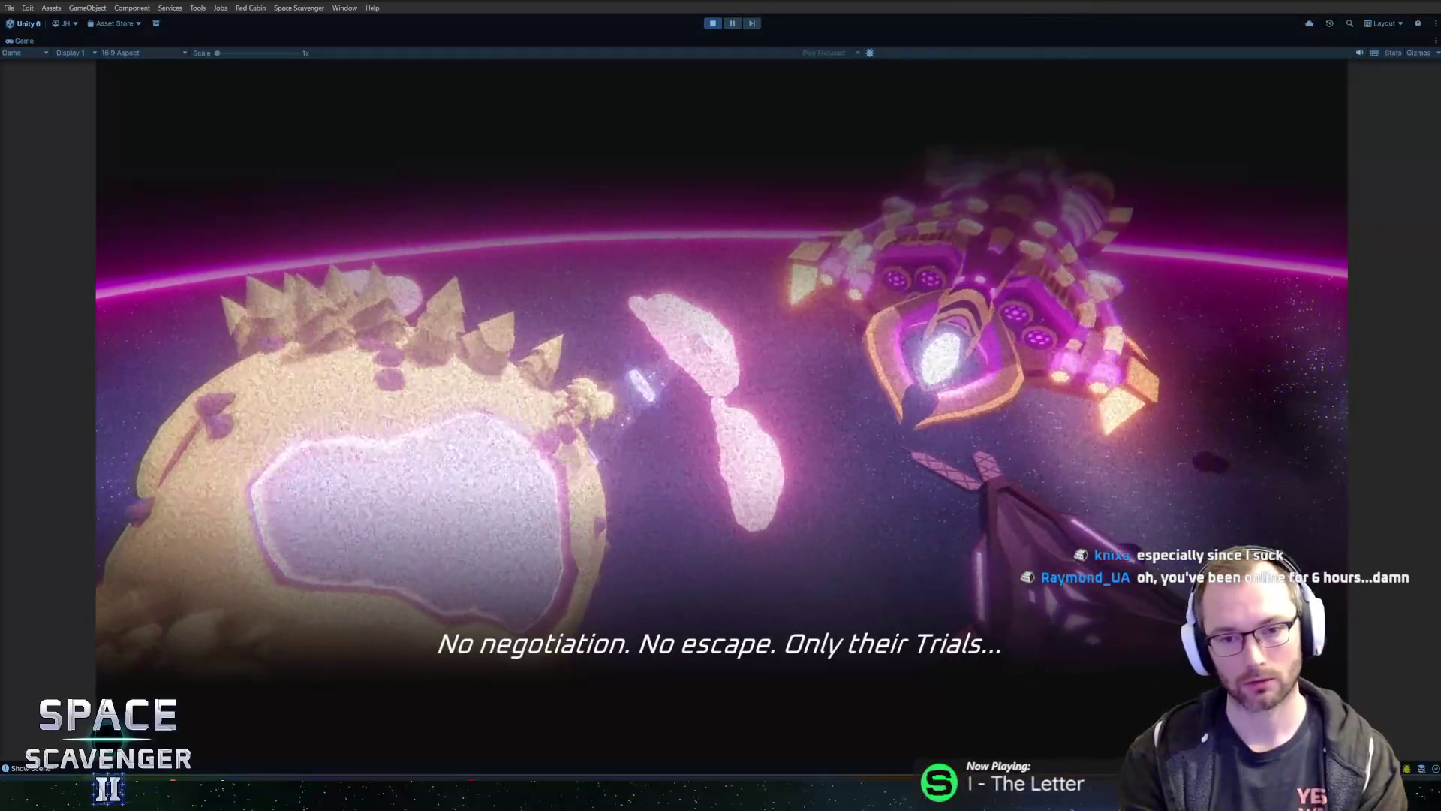
{"action": "key", "text": "Escape"}
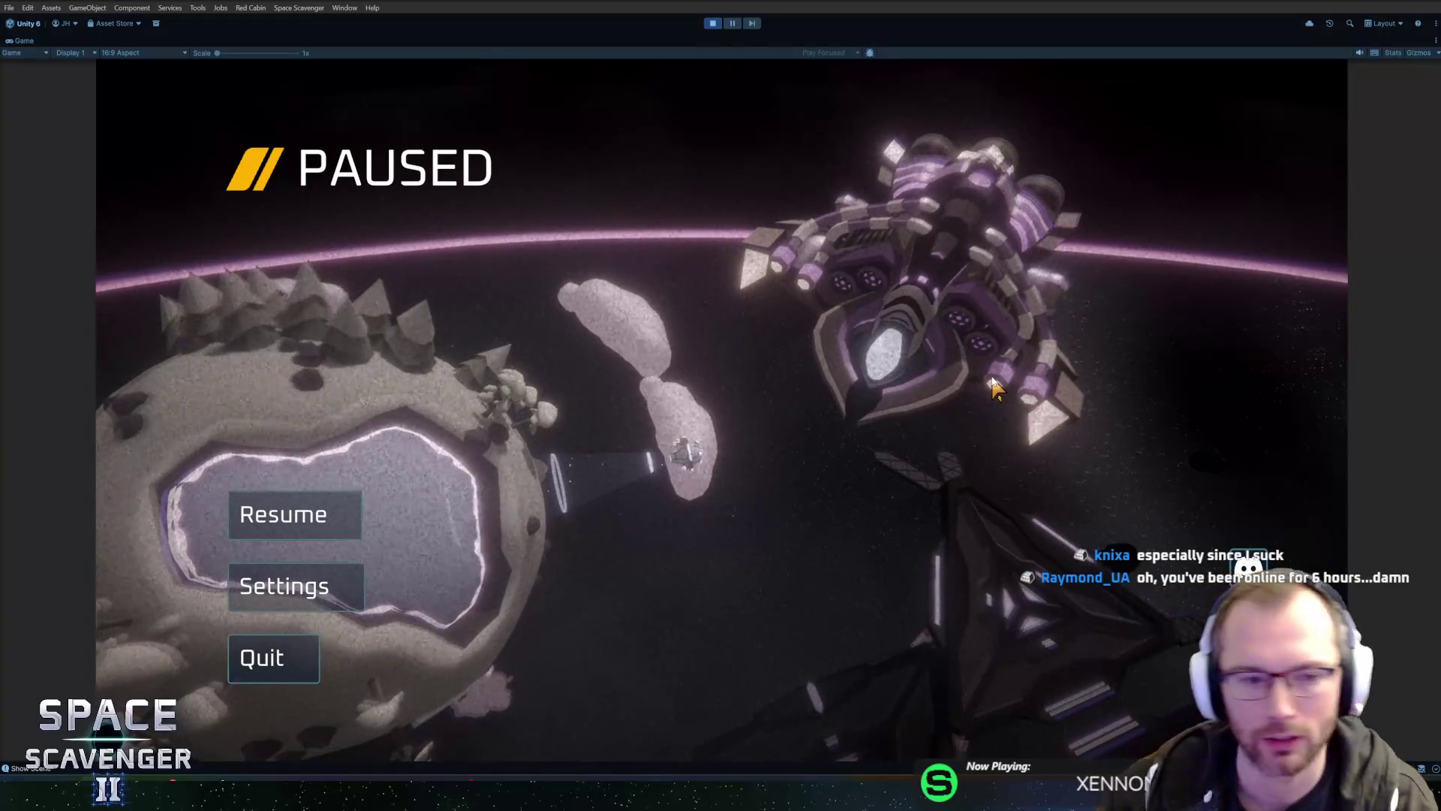
{"action": "left_click", "coordinate": [285, 587]}
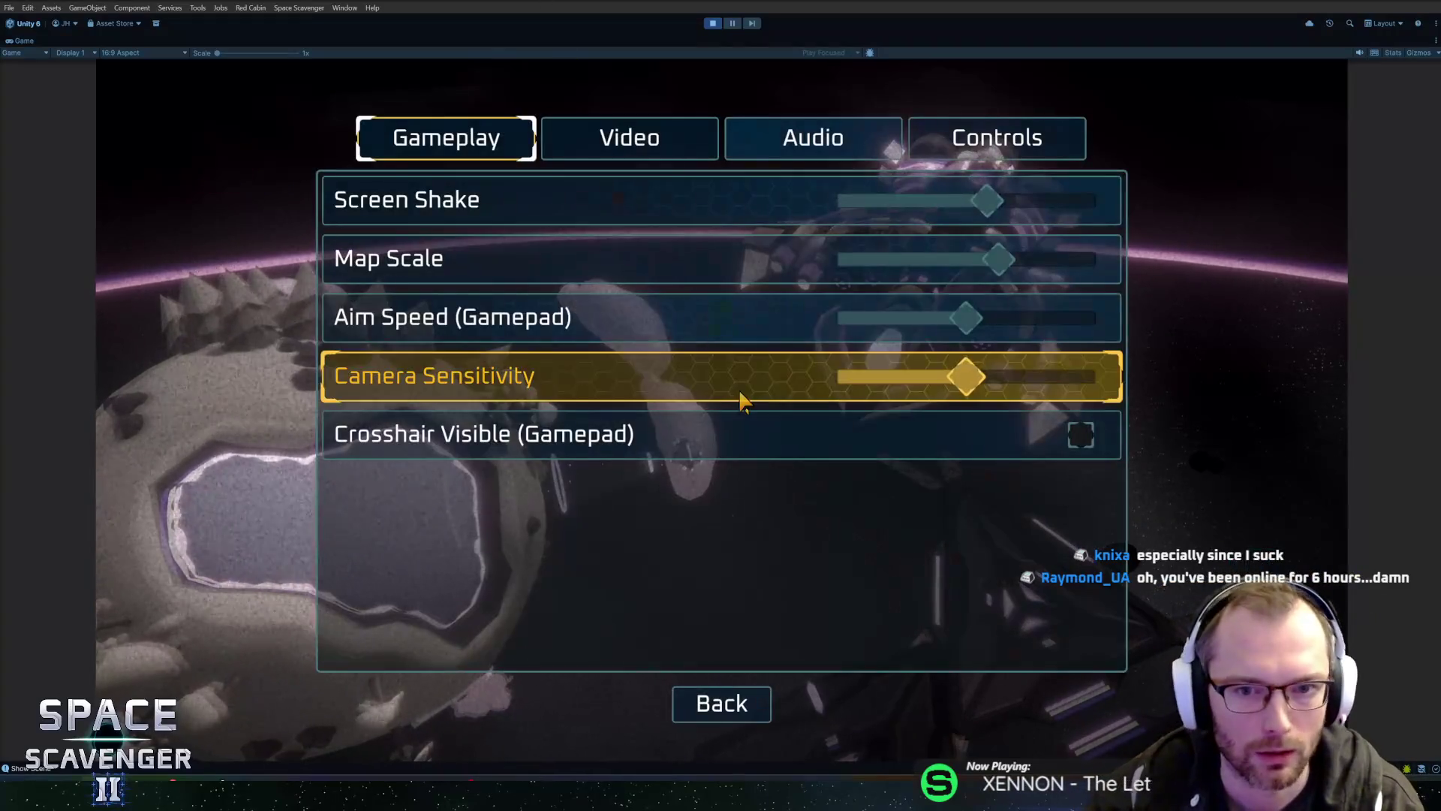
{"action": "left_click", "coordinate": [818, 139]}
{"action": "left_click_drag", "start_coordinate": [872, 264], "coordinate": [930, 261]}
{"action": "left_click_drag", "start_coordinate": [892, 210], "coordinate": [942, 210]}
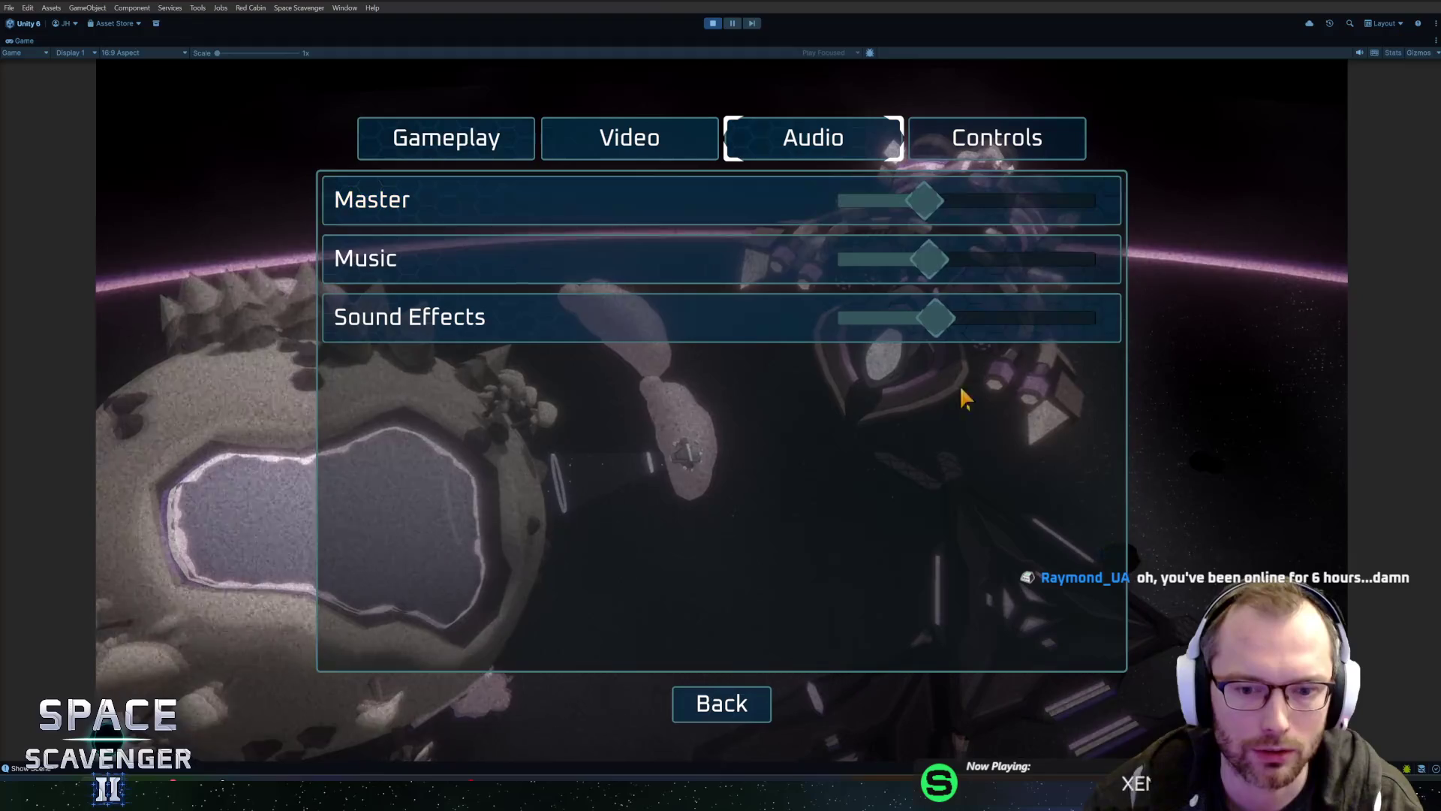
{"action": "left_click", "coordinate": [708, 707]}
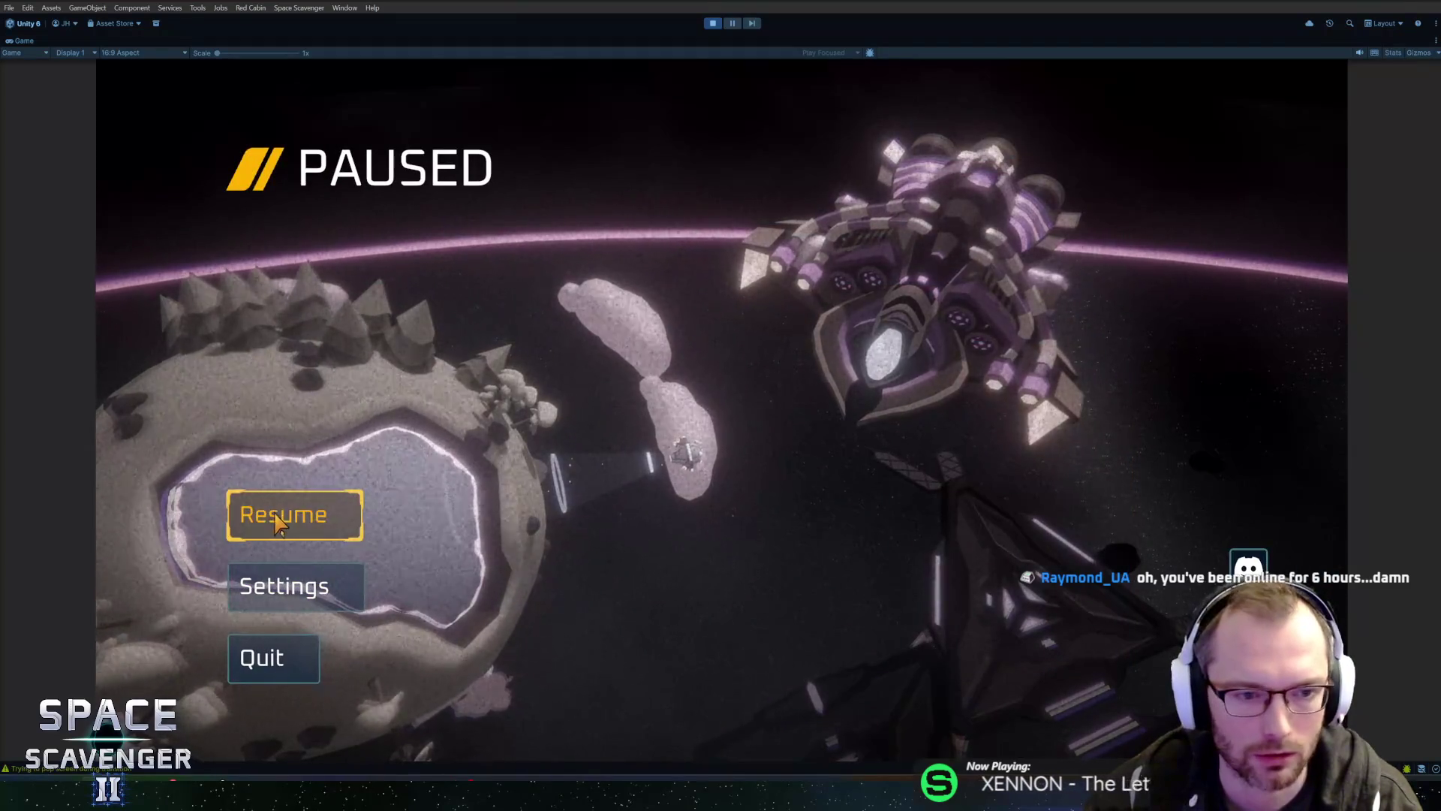
{"action": "left_click", "coordinate": [286, 510]}
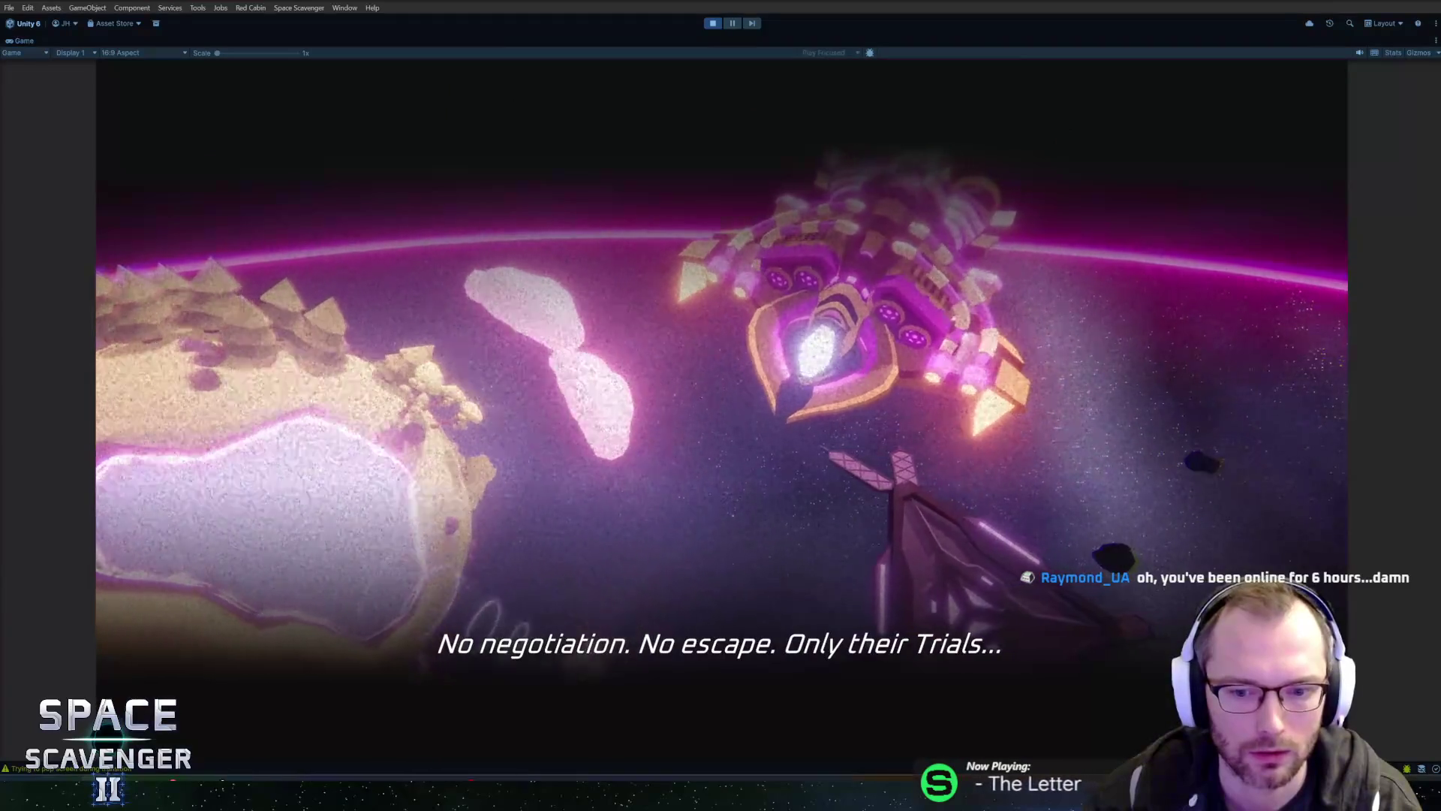
{"action": "key", "text": "Escape"}
{"action": "key", "text": "Escape"}
{"action": "key", "text": "Escape"}
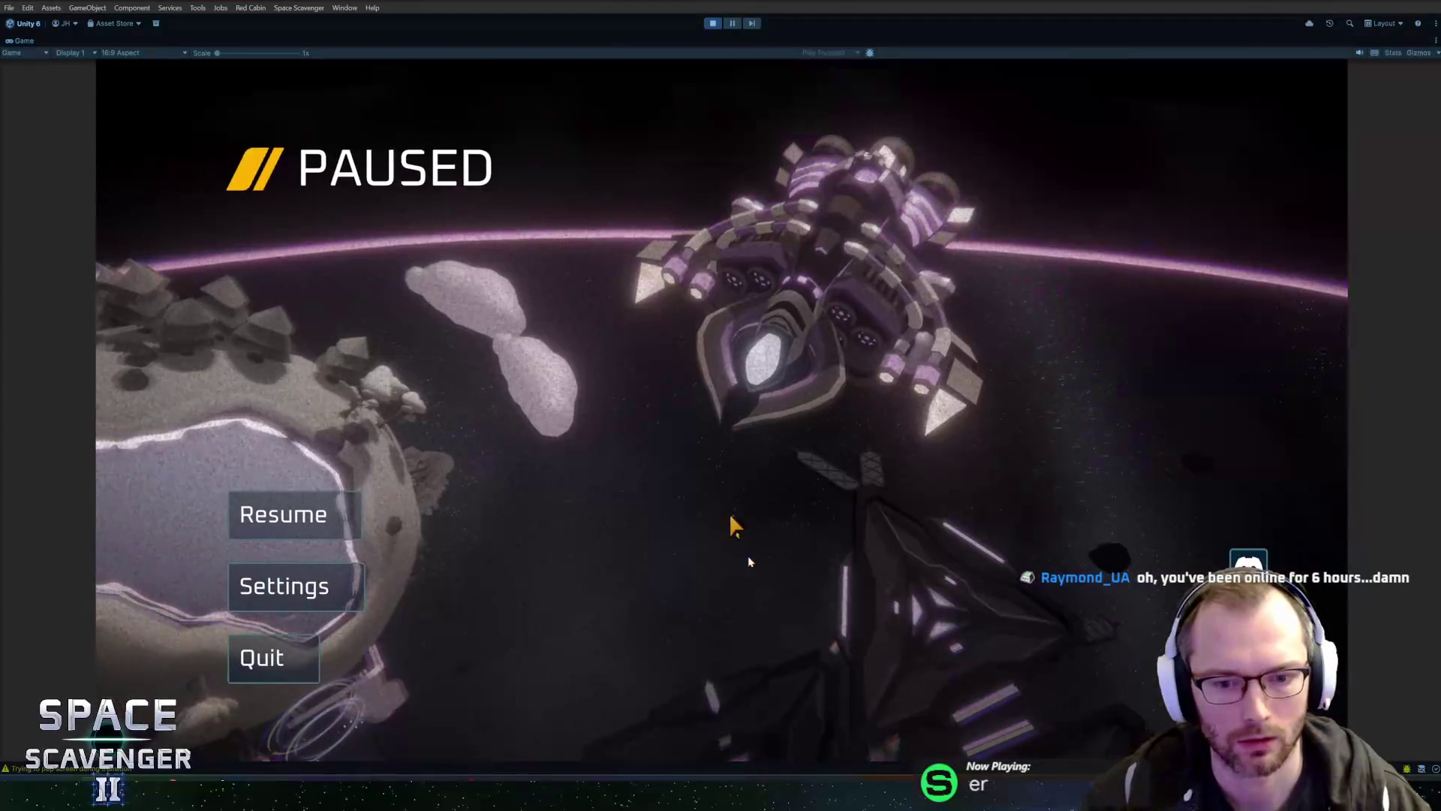
{"action": "key", "text": "Escape"}
{"action": "key", "text": "Escape"}
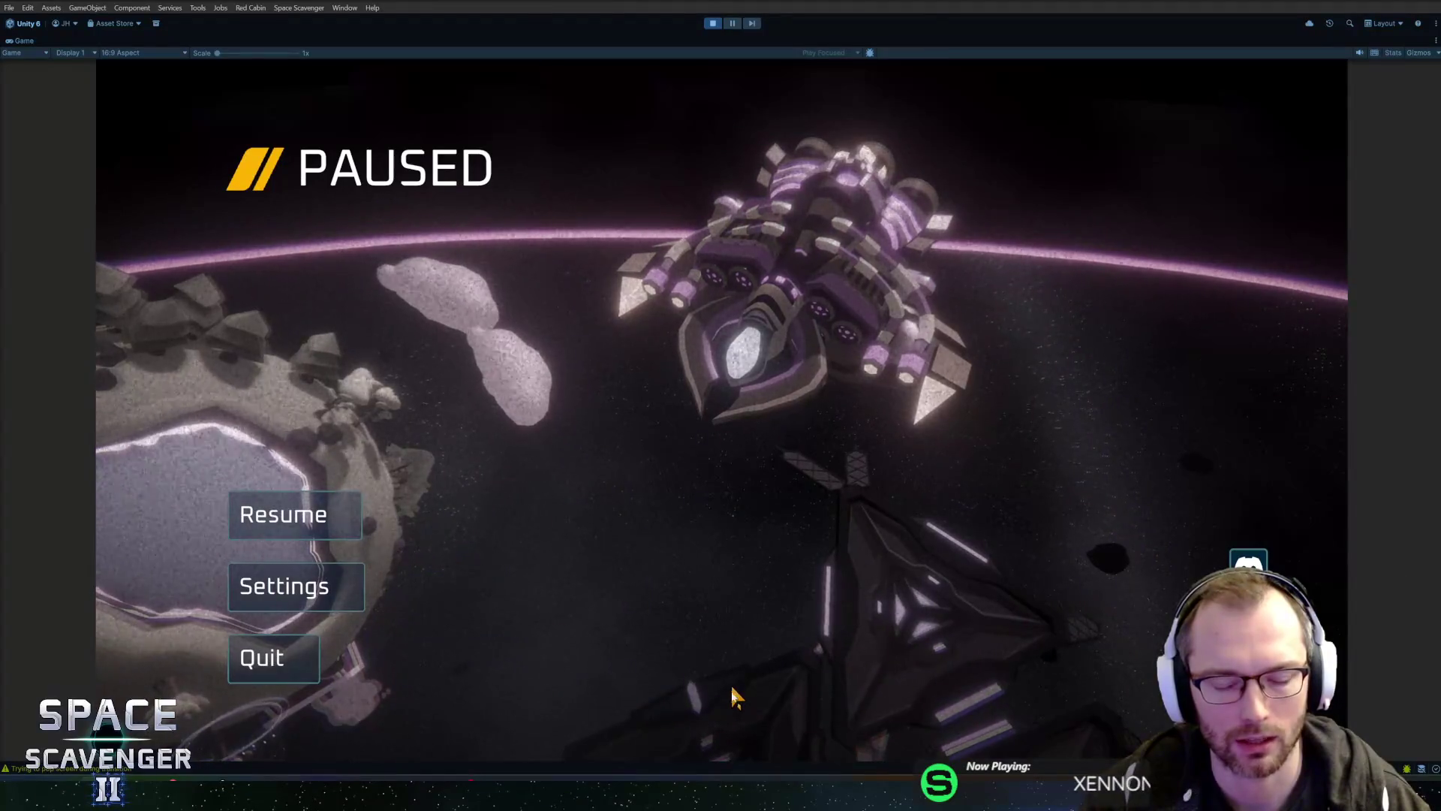
{"action": "key", "text": "Escape"}
{"action": "key", "text": "Escape"}
{"action": "key", "text": "Escape"}
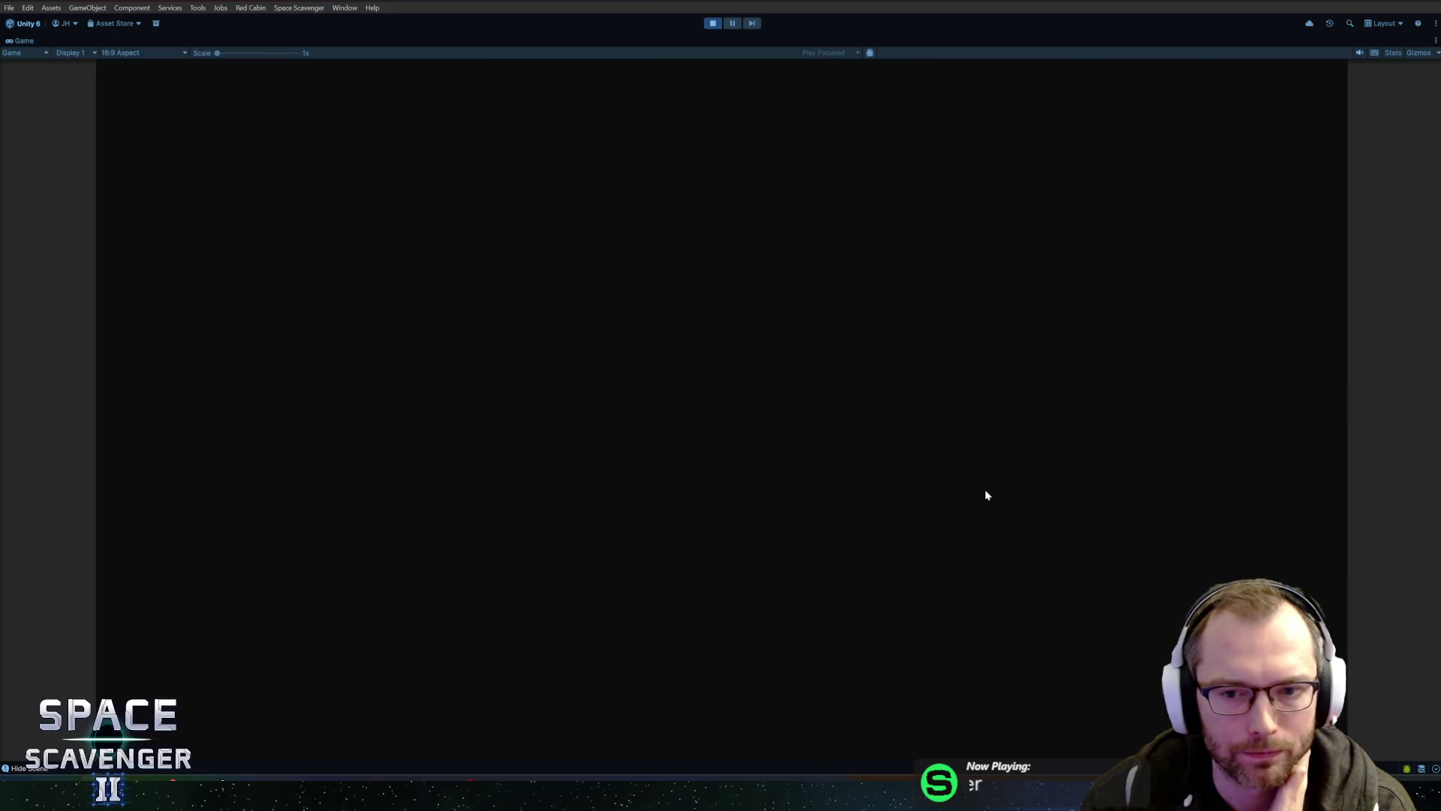
Step: Stop the playtest from the toolbar Play button once the Aim objective is reached
{"action": "left_click", "coordinate": [711, 27]}
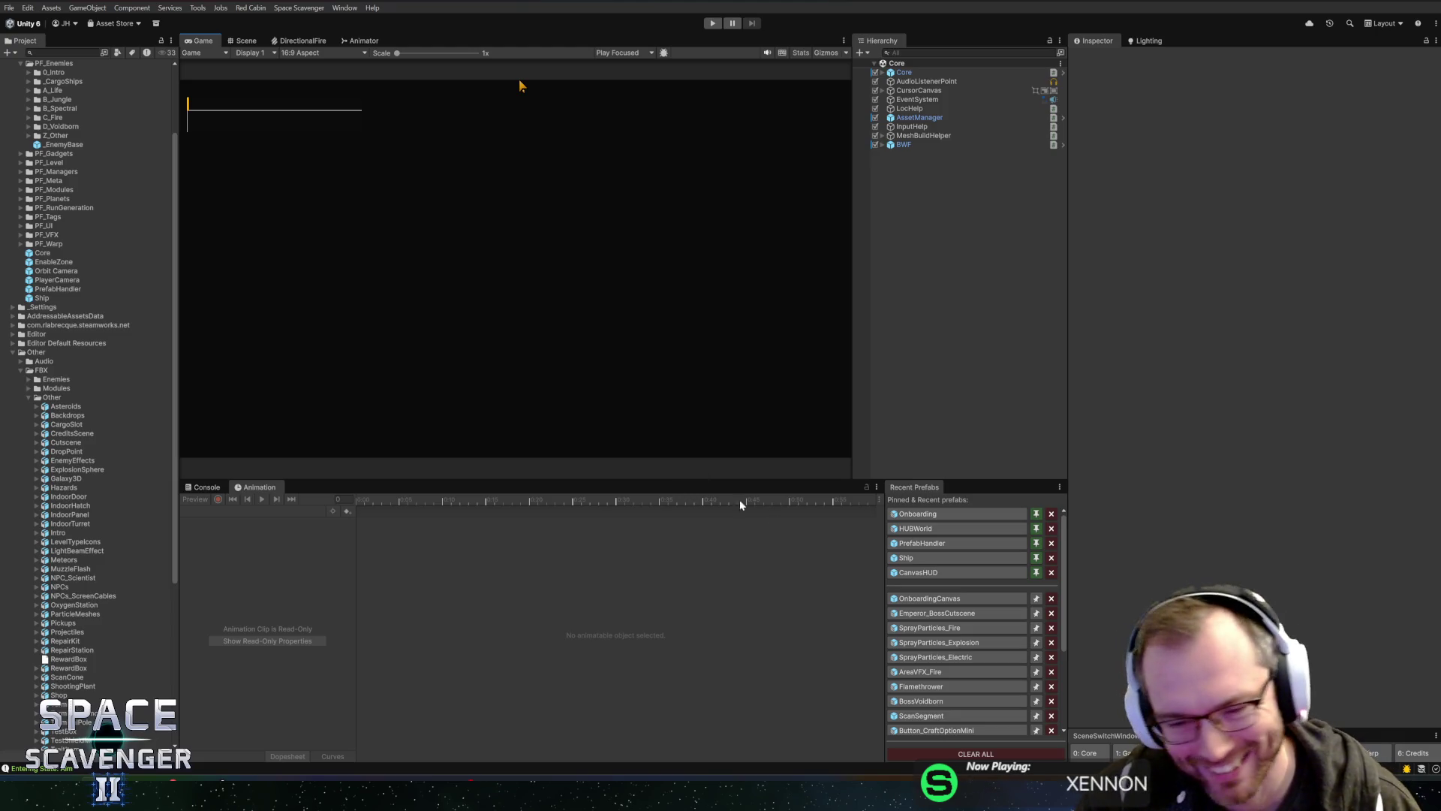
Step: Open the Onboarding prefab and move the Scene view to the wormhole structure
{"action": "left_click", "coordinate": [934, 514]}
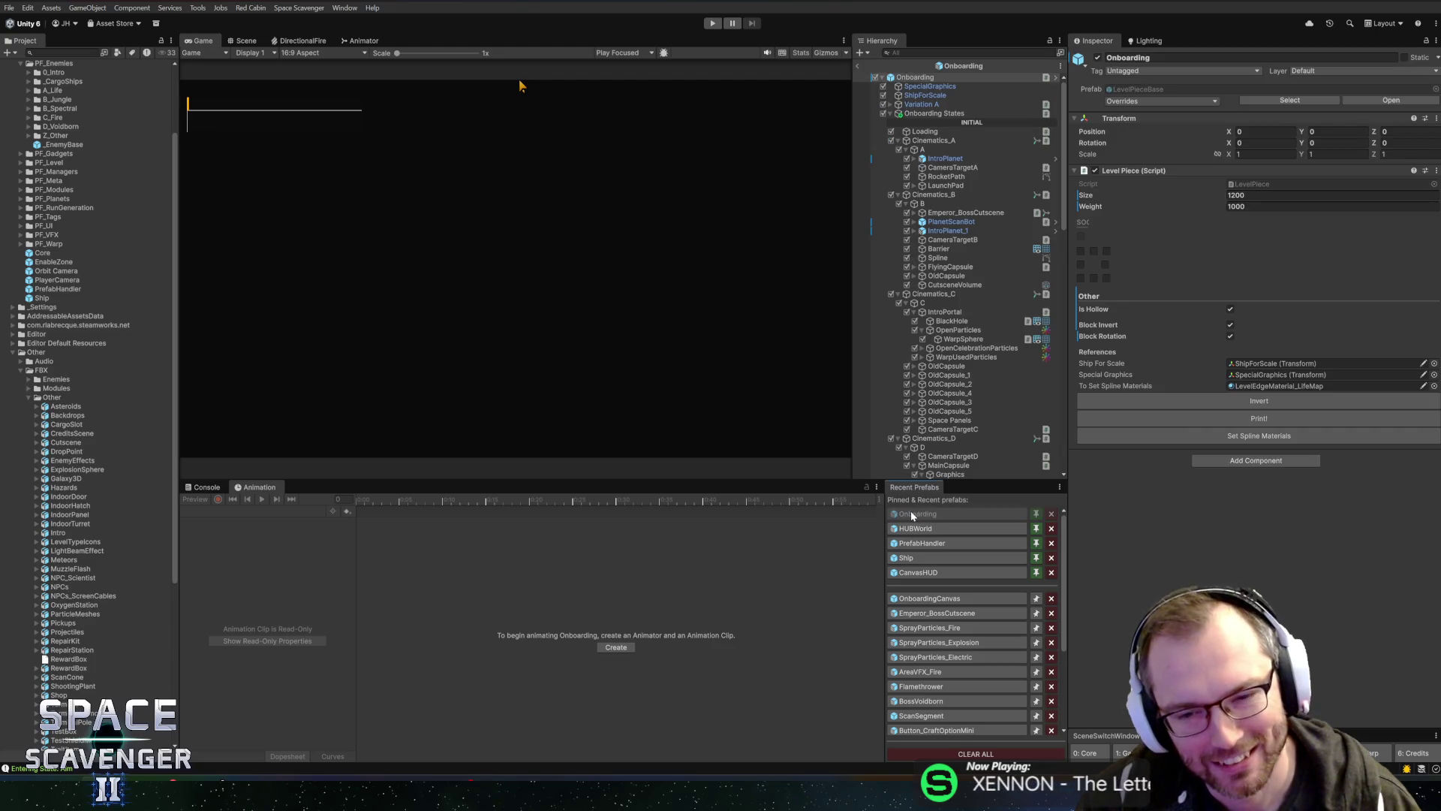
{"action": "left_click", "coordinate": [244, 40]}
{"action": "scroll", "coordinate": [587, 322], "scroll_direction": "up", "scroll_amount": 5}
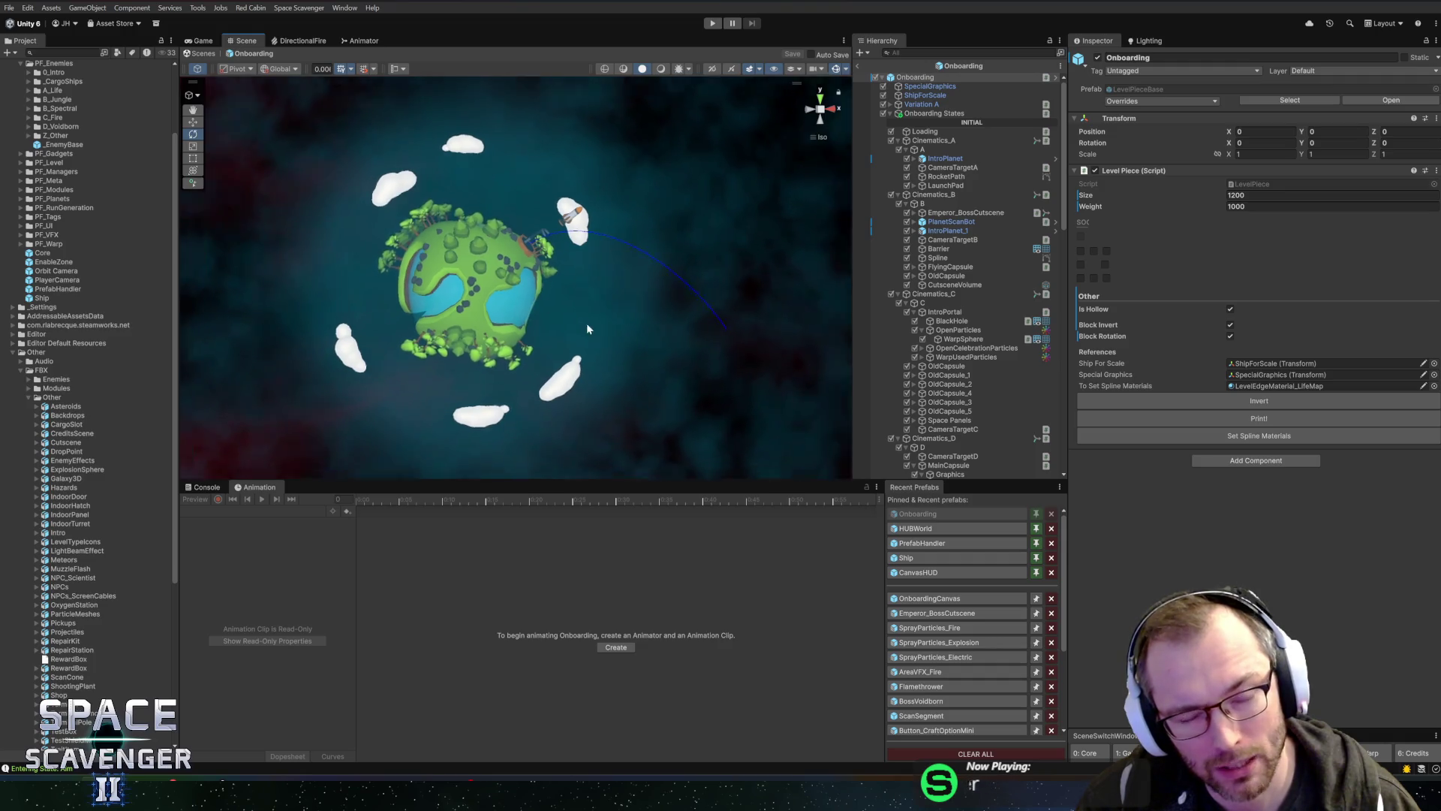
{"action": "scroll", "coordinate": [466, 264], "scroll_direction": "down", "scroll_amount": 5}
{"action": "mouse_move", "coordinate": [466, 265]}
{"action": "left_mouse_down"}
{"action": "mouse_move", "coordinate": [439, 204]}
{"action": "mouse_move", "coordinate": [390, 215]}
{"action": "left_mouse_up"}
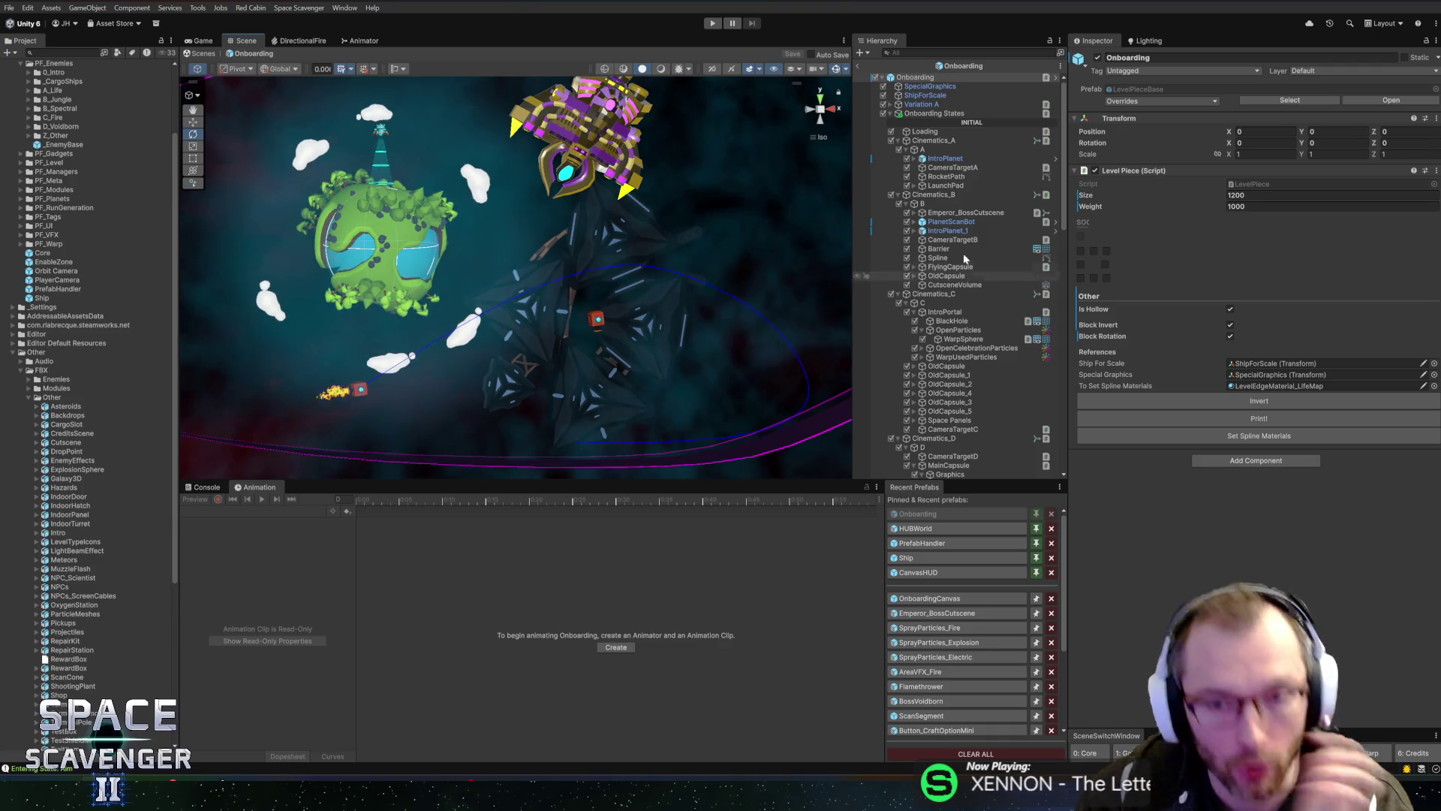
{"action": "key", "text": "Right"}
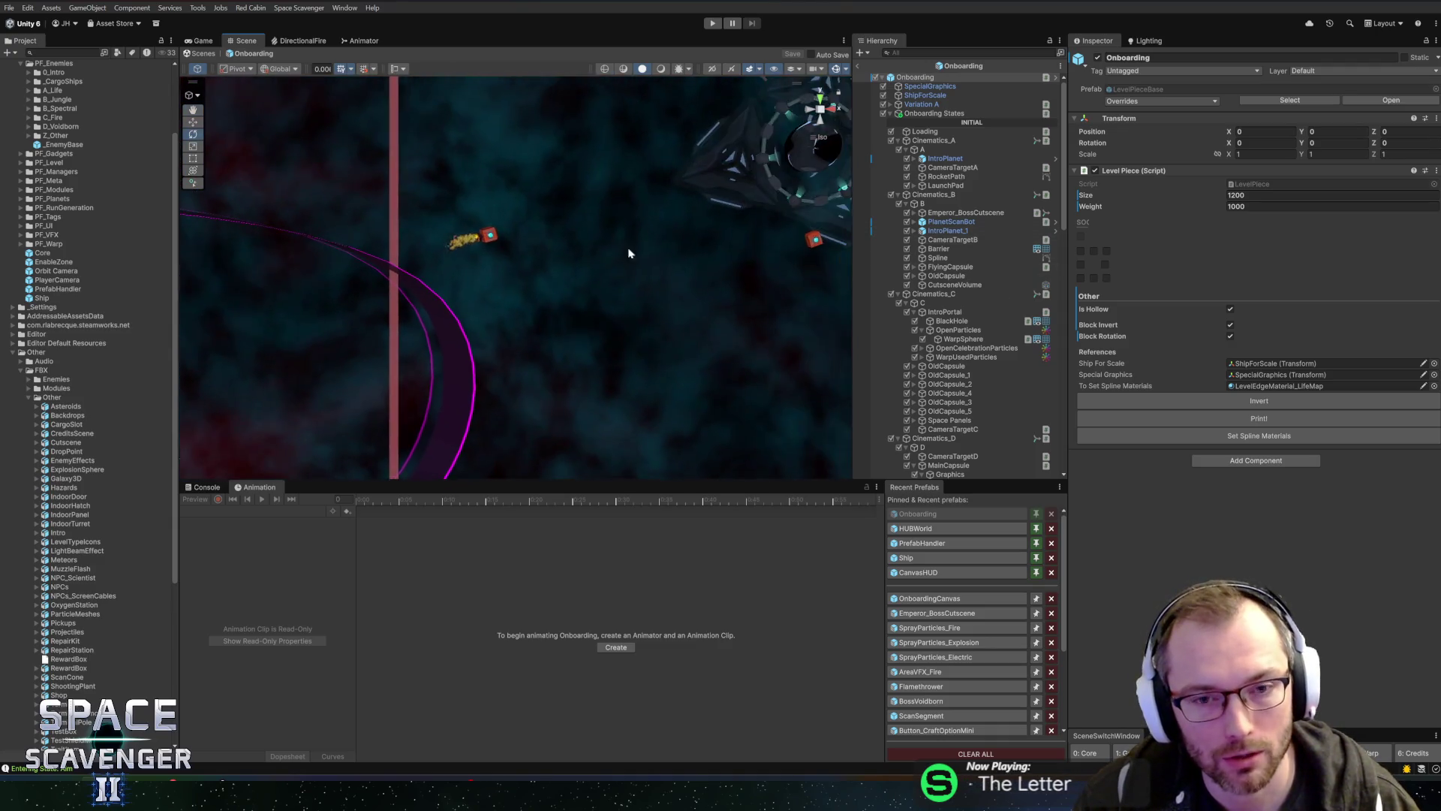
{"action": "key", "text": "Up"}
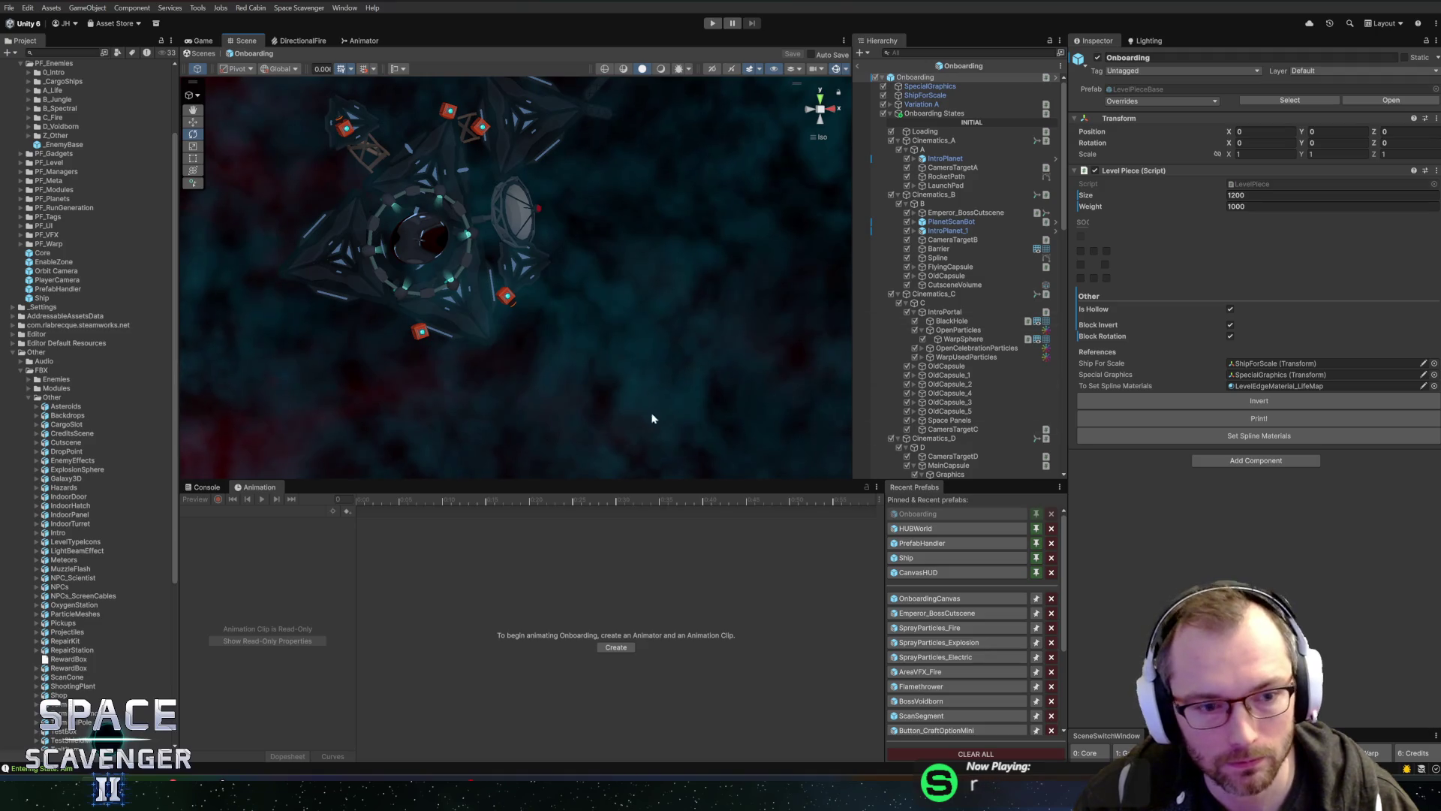
Step: Select Cinematics_D, inspect its StartFlyAway and Animation_SceneText_Hide events, and scrub to frame 554
{"action": "left_click", "coordinate": [931, 438]}
{"action": "scroll", "coordinate": [465, 299], "scroll_direction": "up", "scroll_amount": 3}
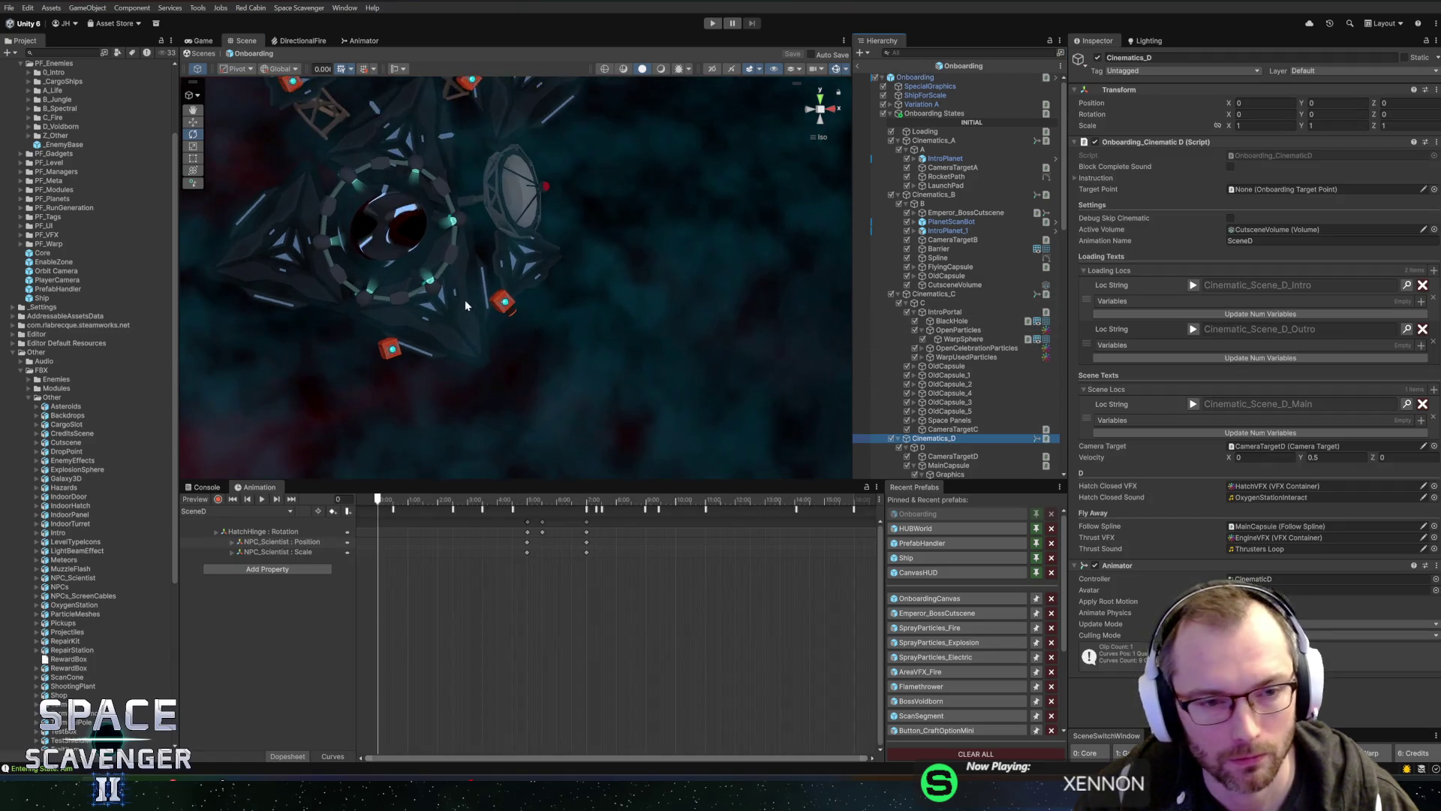
{"action": "key", "text": "f"}
{"action": "left_click", "coordinate": [403, 512]}
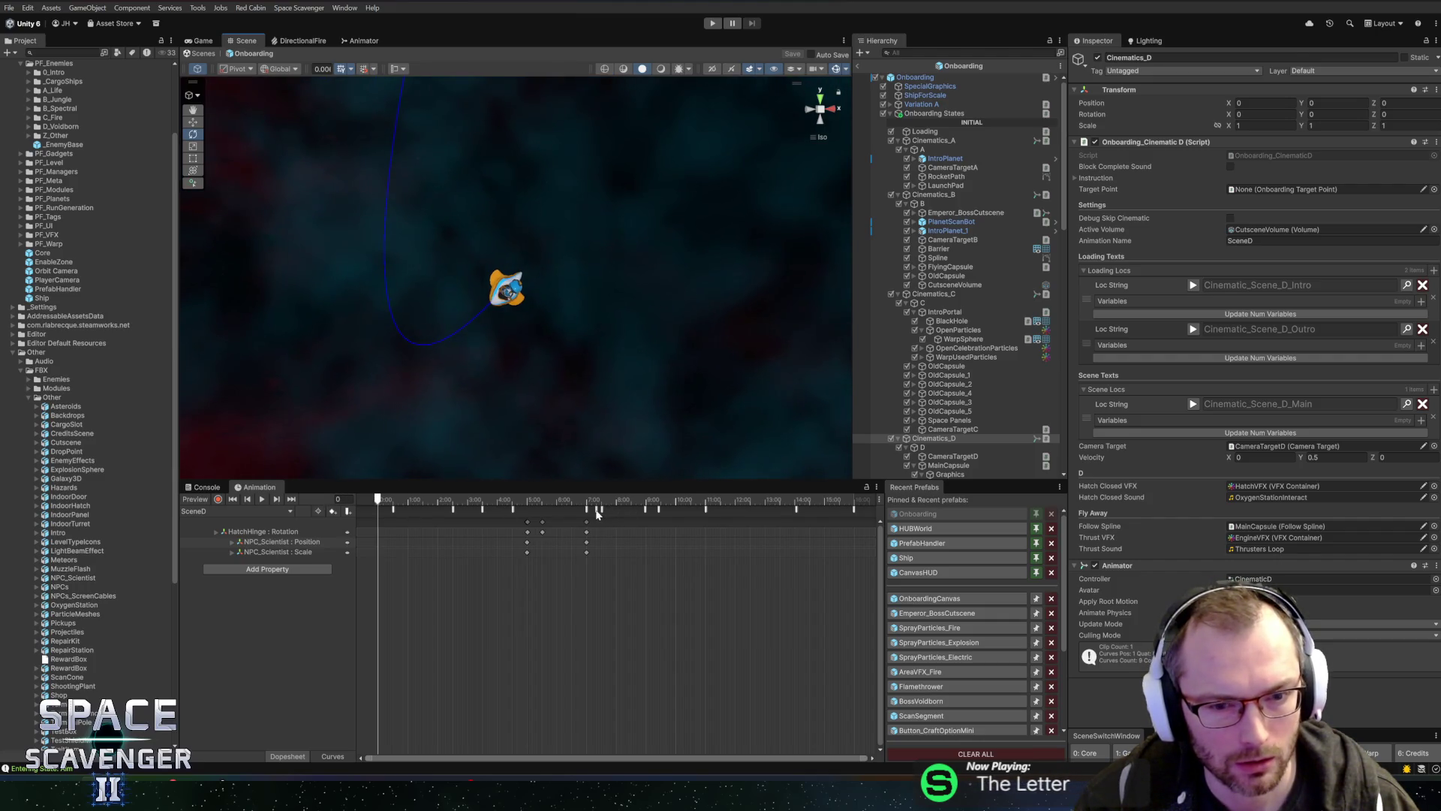
{"action": "left_click", "coordinate": [597, 511]}
{"action": "left_click", "coordinate": [644, 509]}
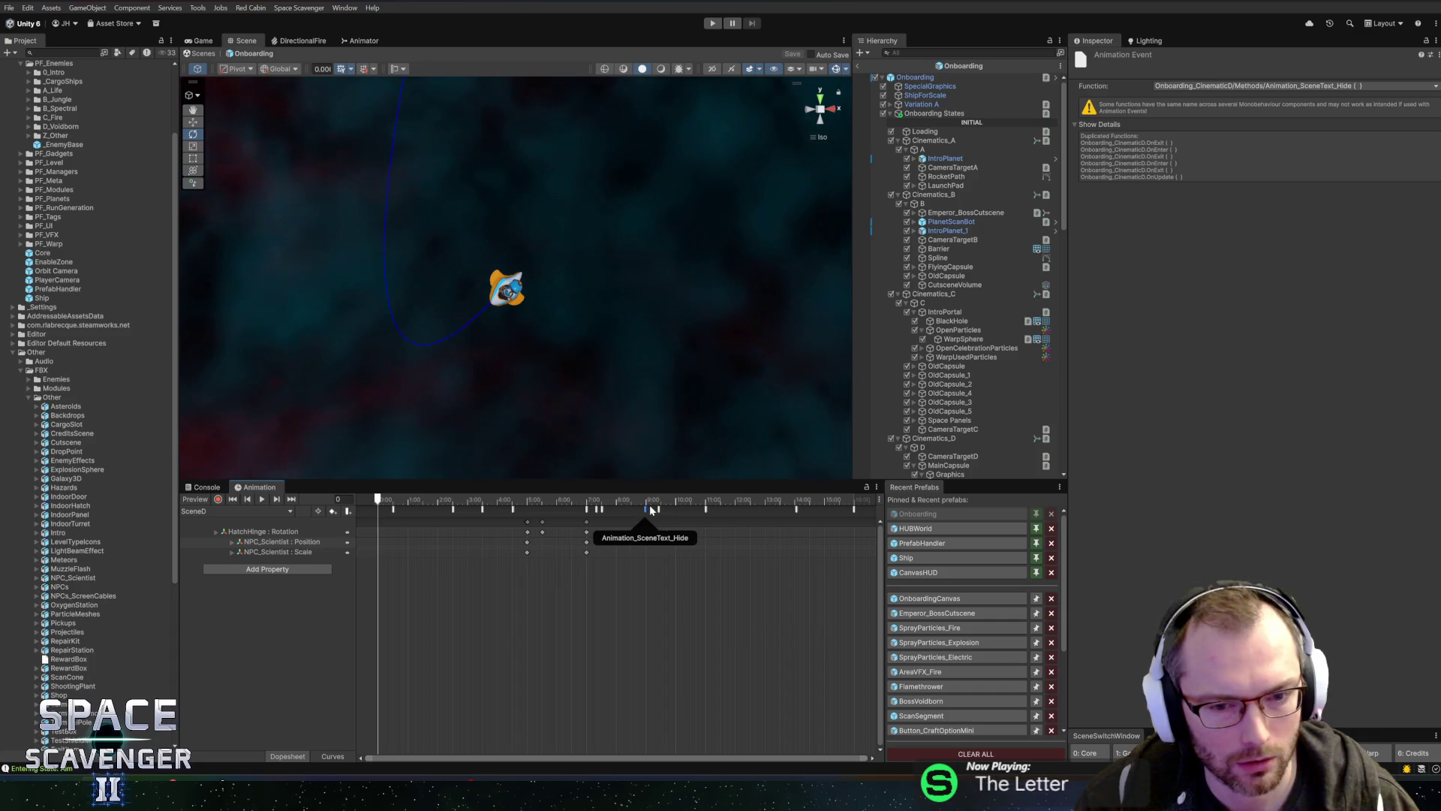
{"action": "left_click", "coordinate": [650, 500]}
{"action": "left_click_drag", "start_coordinate": [648, 505], "coordinate": [654, 505]}
{"action": "scroll", "coordinate": [668, 522], "scroll_direction": "up", "scroll_amount": 3}
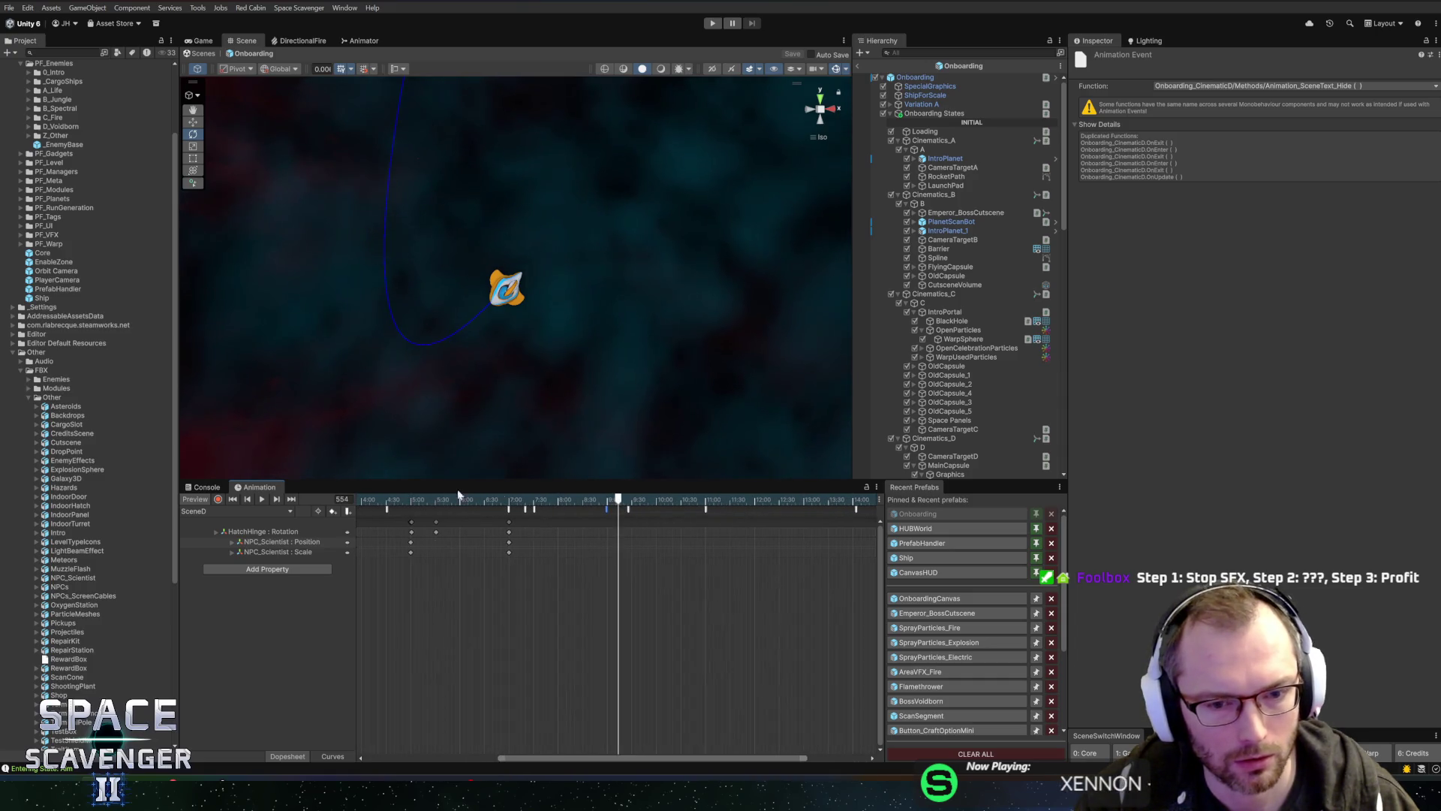
{"action": "key", "text": "alt+Tab"}
{"action": "key", "text": "alt+Tab"}
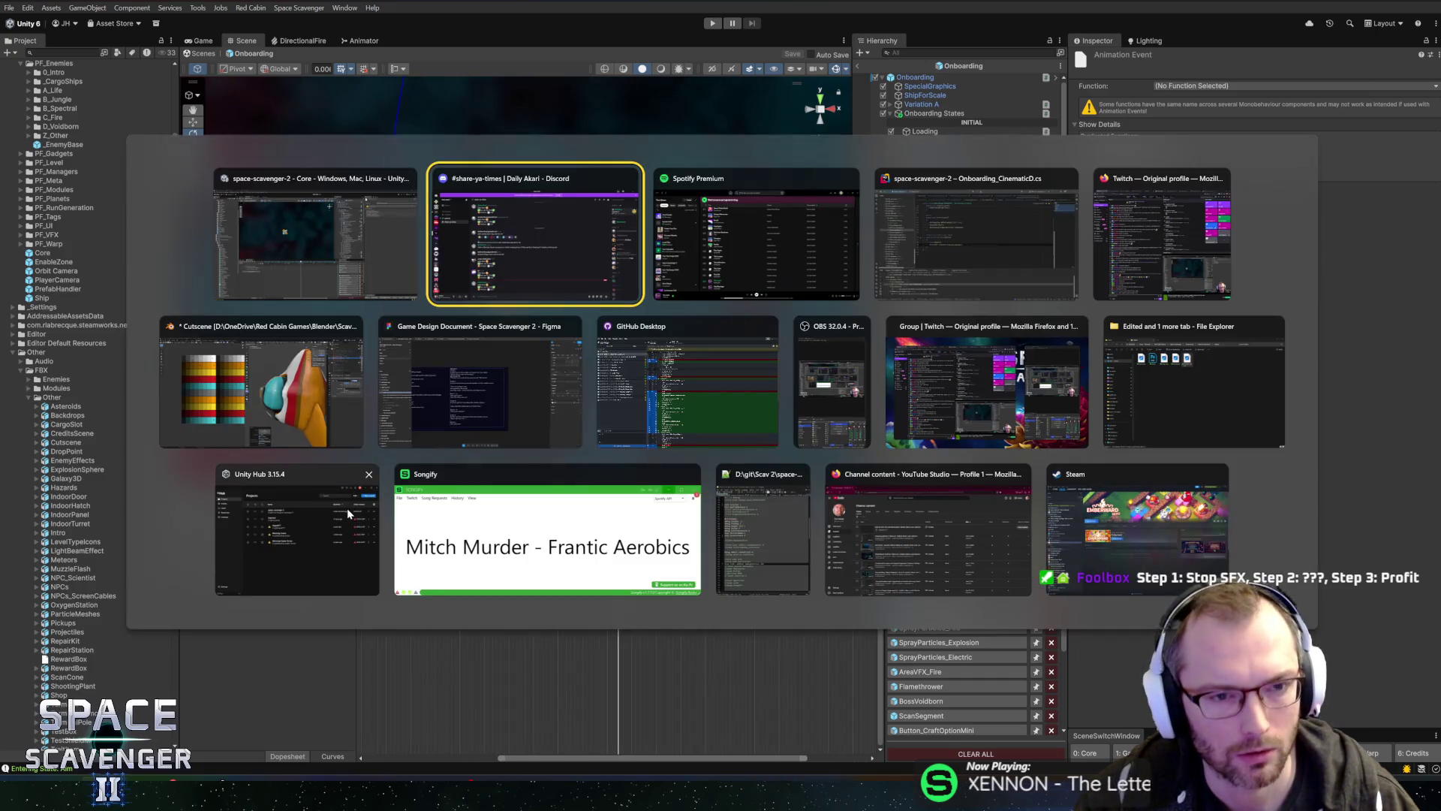
Step: Add an empty public void StopSound() method below StartFlyAway
{"action": "scroll", "coordinate": [751, 323], "scroll_direction": "up", "scroll_amount": 3}
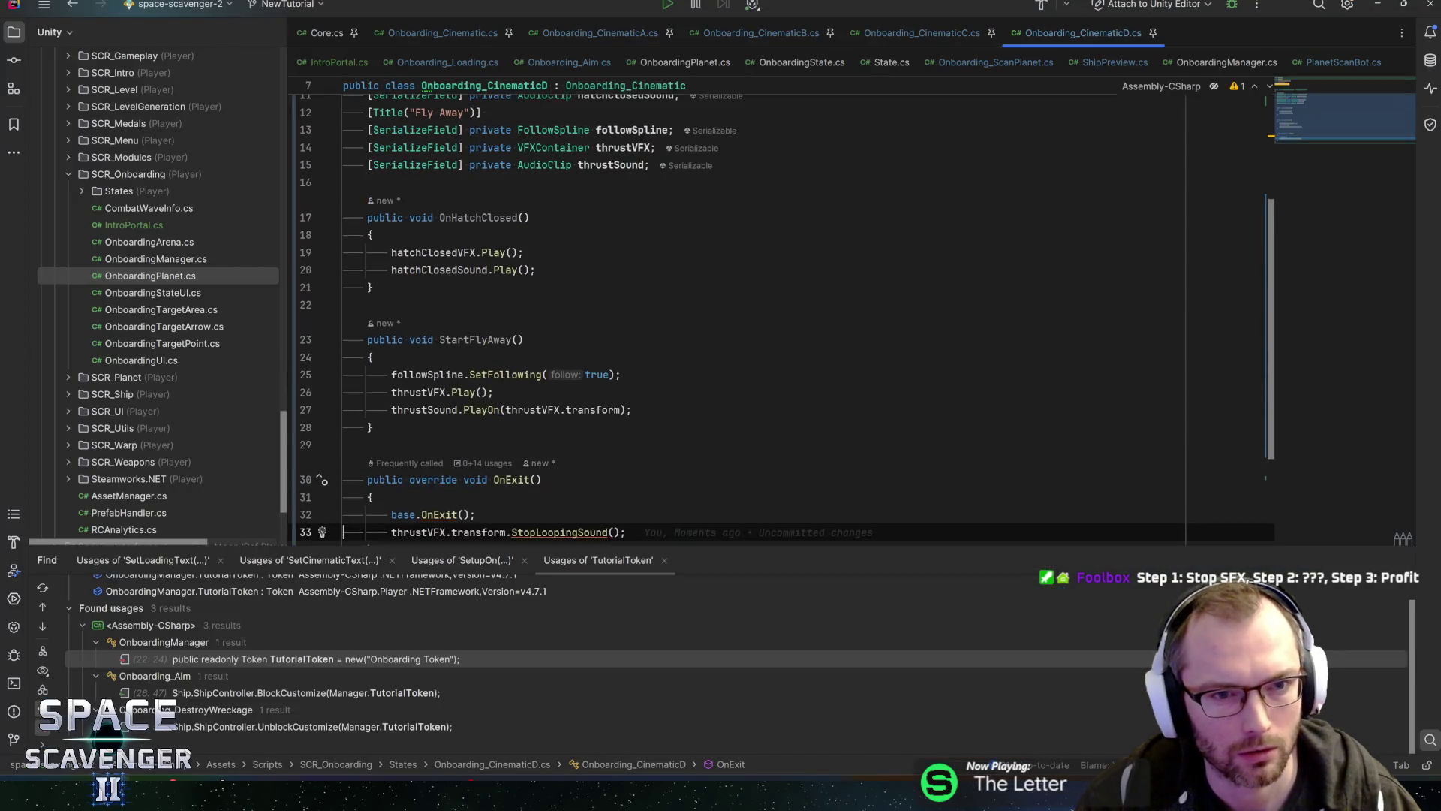
{"action": "left_click", "coordinate": [373, 432]}
{"action": "key", "text": "Return"}
{"action": "key", "text": "Return"}
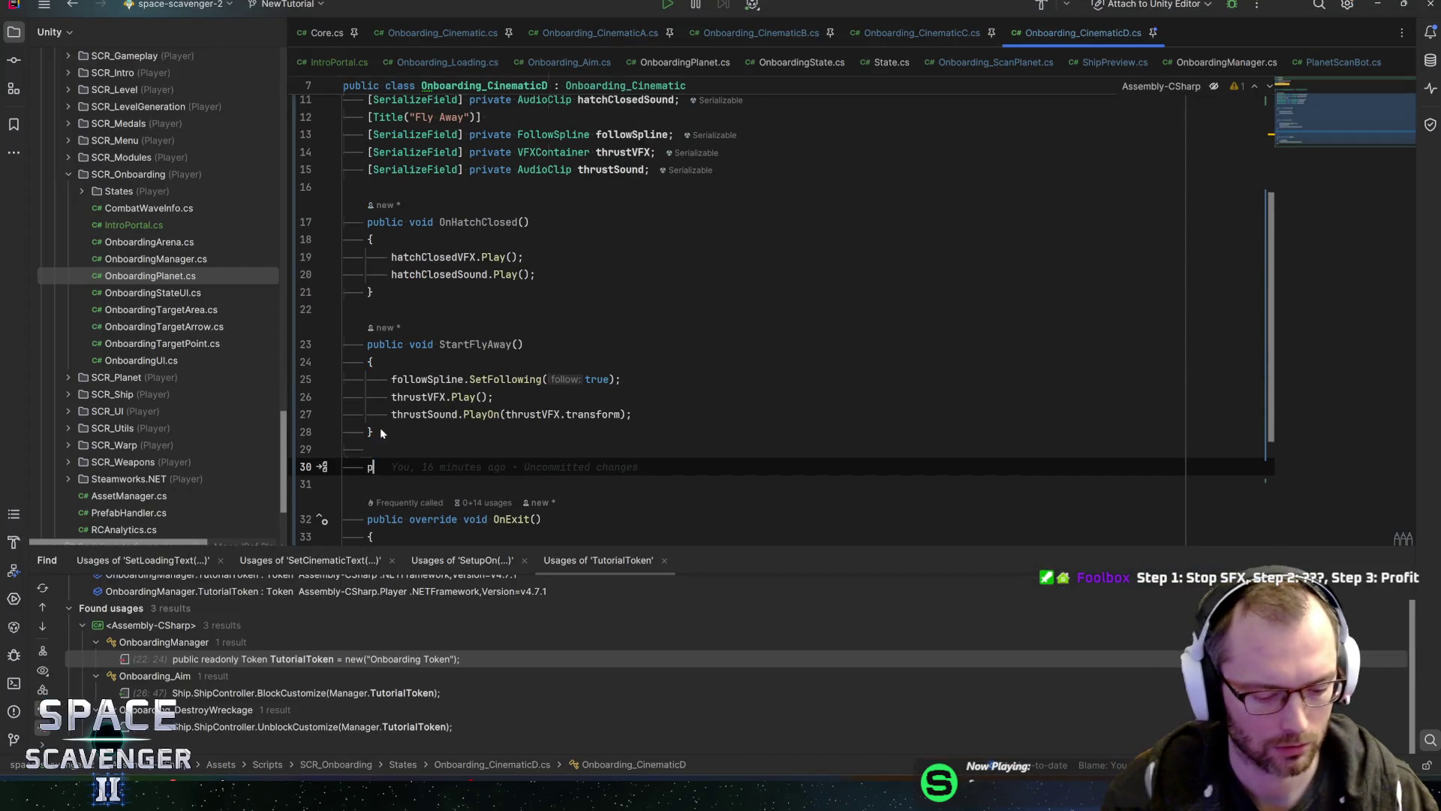
{"action": "type", "text": "public void "}
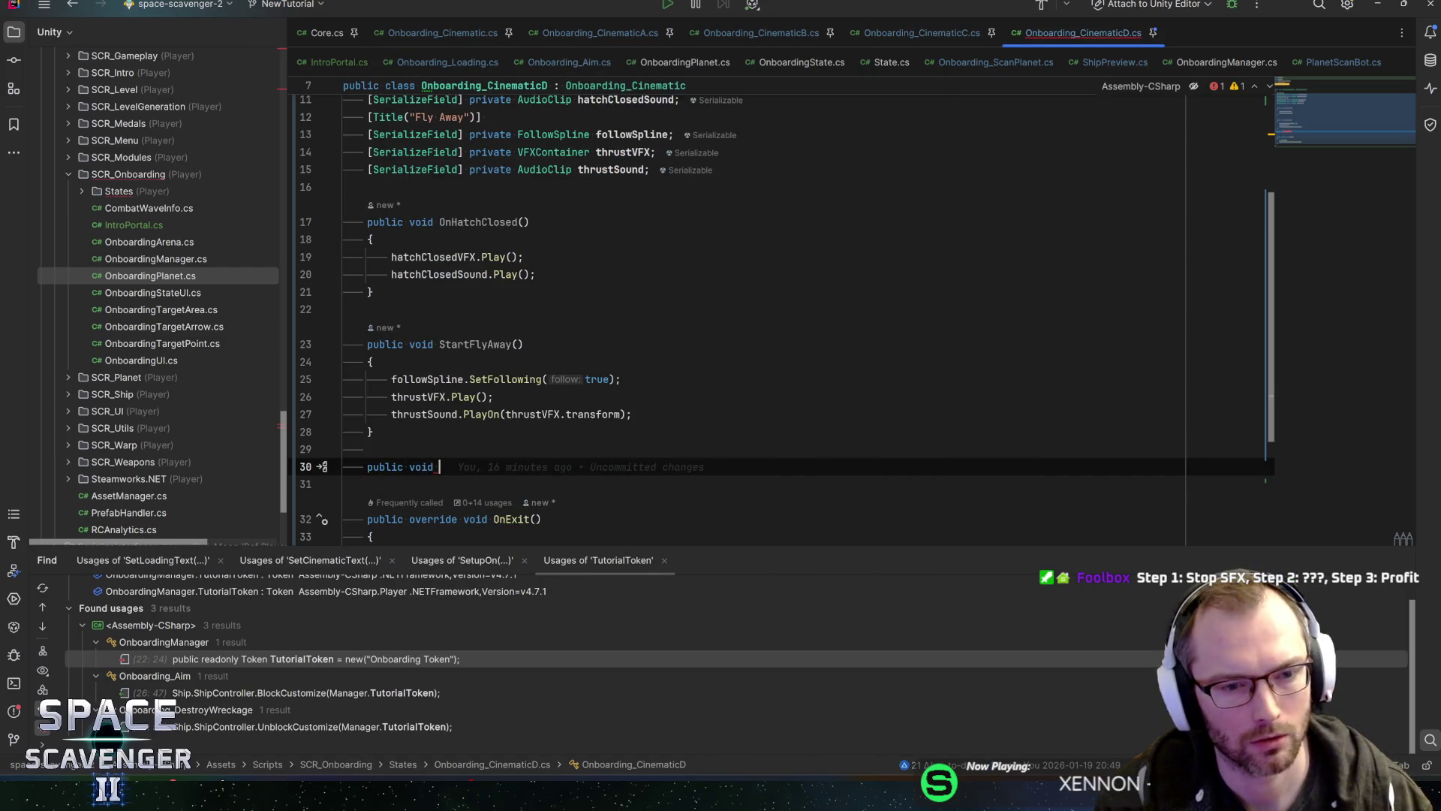
{"action": "type", "text": "Stop"}
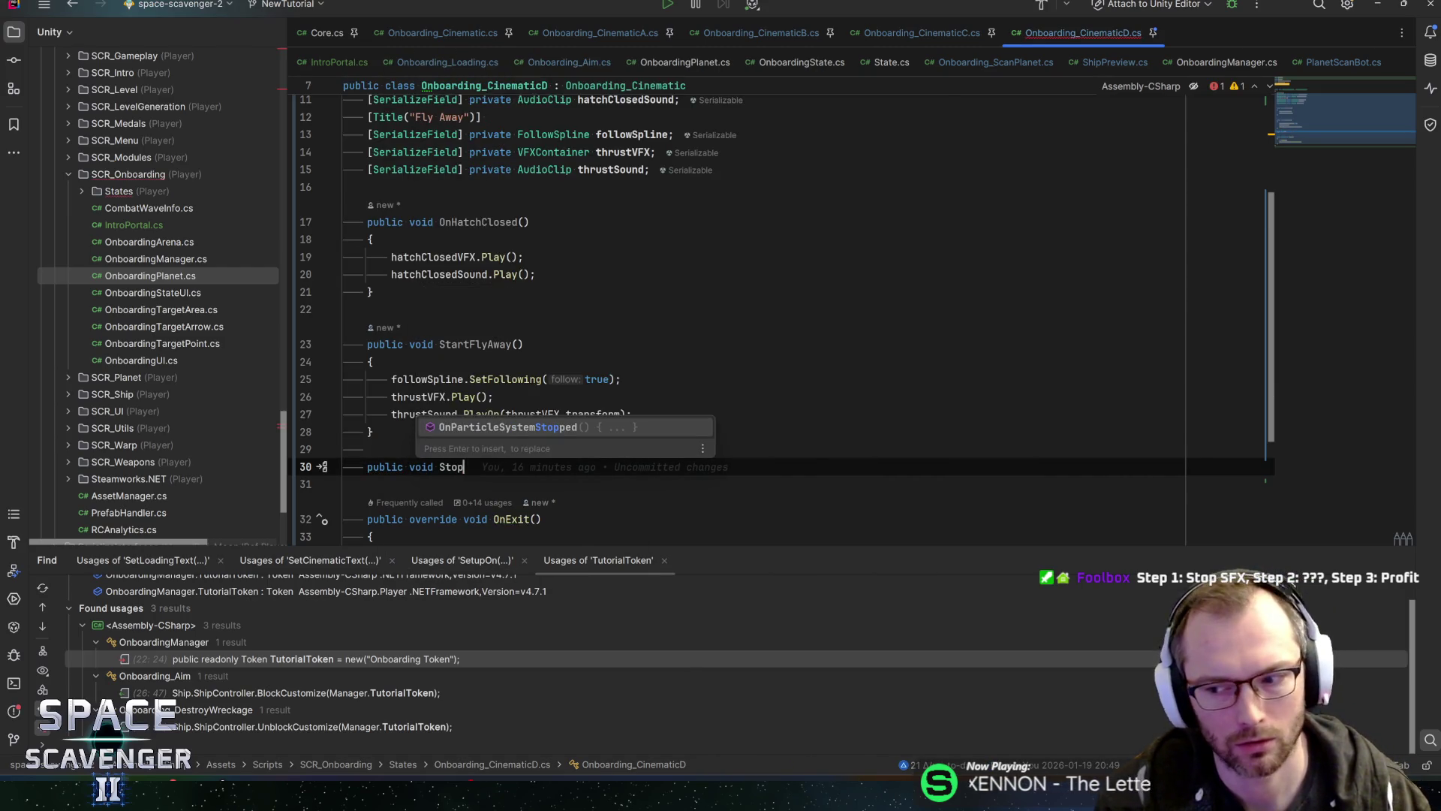
{"action": "type", "text": "Sound(){"}
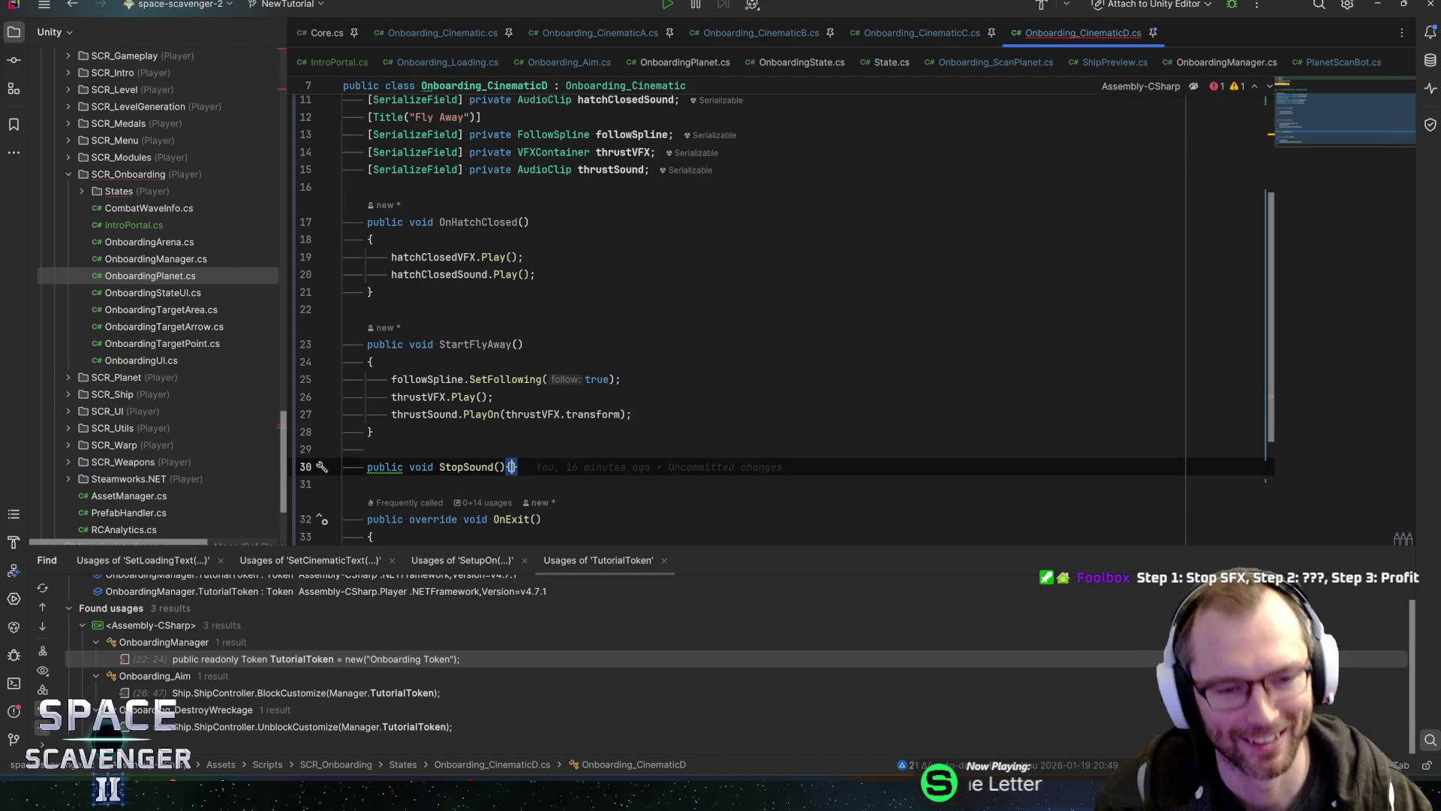
{"action": "key", "text": "ctrl+shift+Return"}
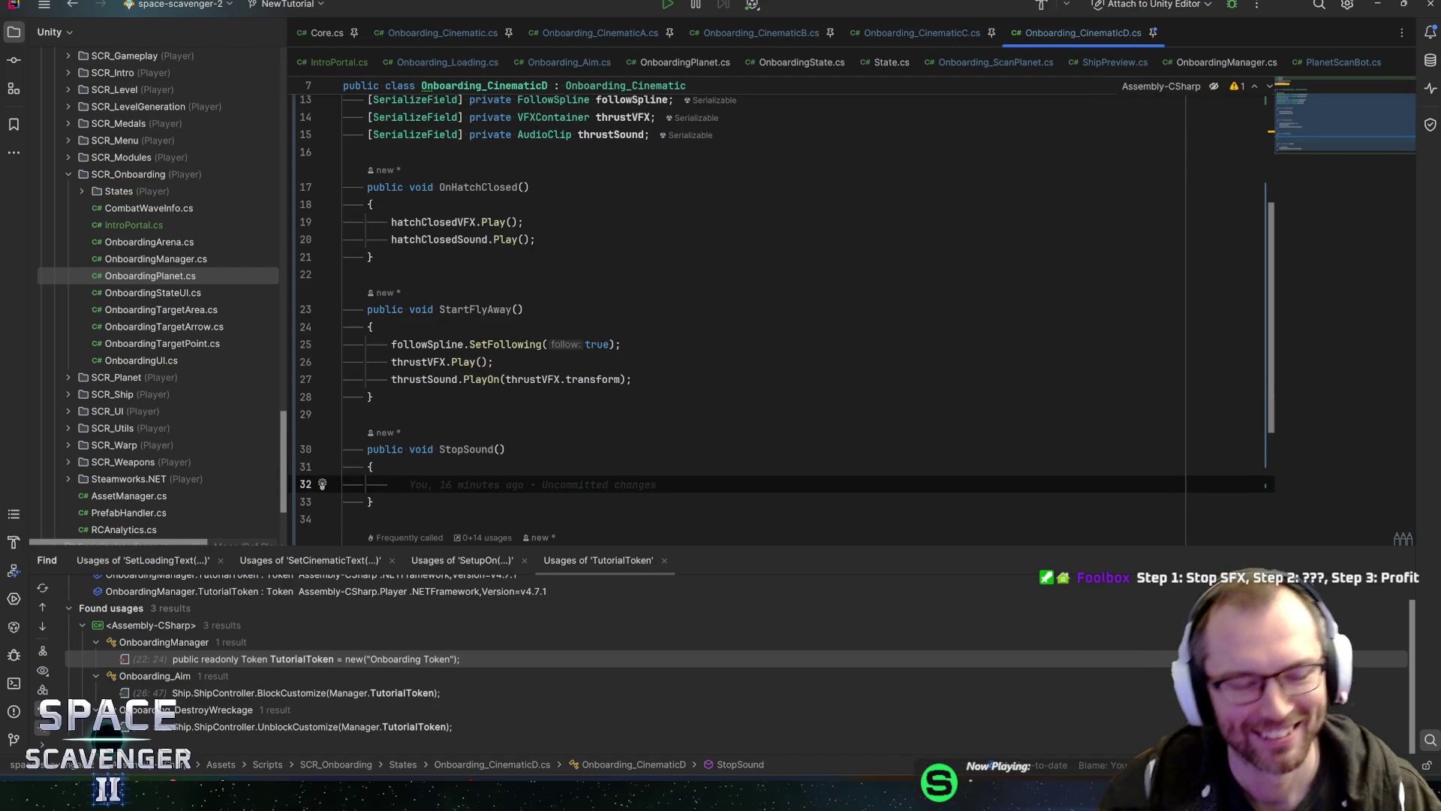
Step: Copy thrustVFX.transform.StopLoopingSound(); from OnExit into StopSound and check its definition
{"action": "key", "text": "Up"}
{"action": "key", "text": "Up"}
{"action": "key", "text": "Up"}
{"action": "scroll", "coordinate": [384, 441], "scroll_direction": "down", "scroll_amount": 2}
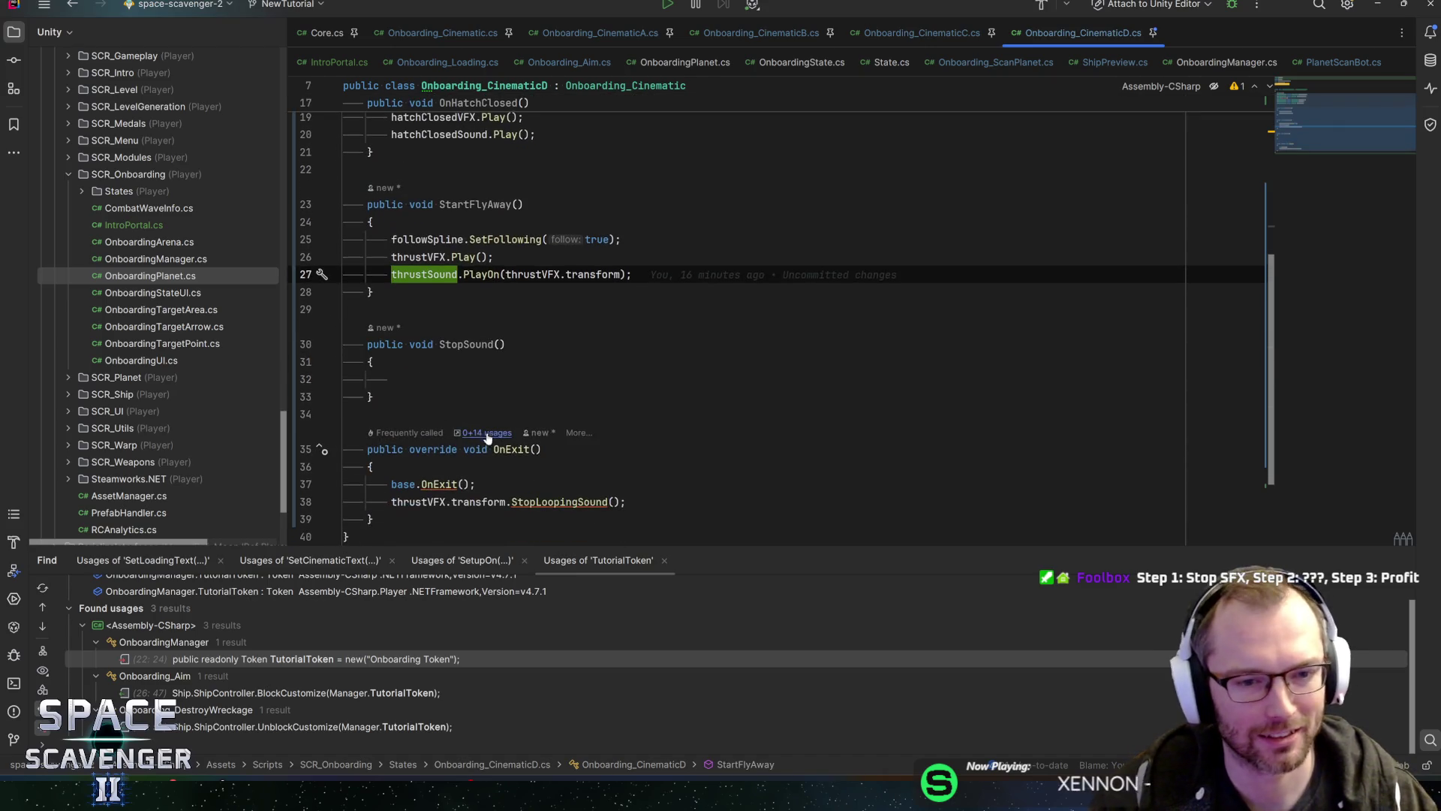
{"action": "key", "text": "Down"}
{"action": "key", "text": "Down"}
{"action": "key", "text": "Down"}
{"action": "key", "text": "Down"}
{"action": "key", "text": "shift+End"}
{"action": "key", "text": "ctrl+c"}
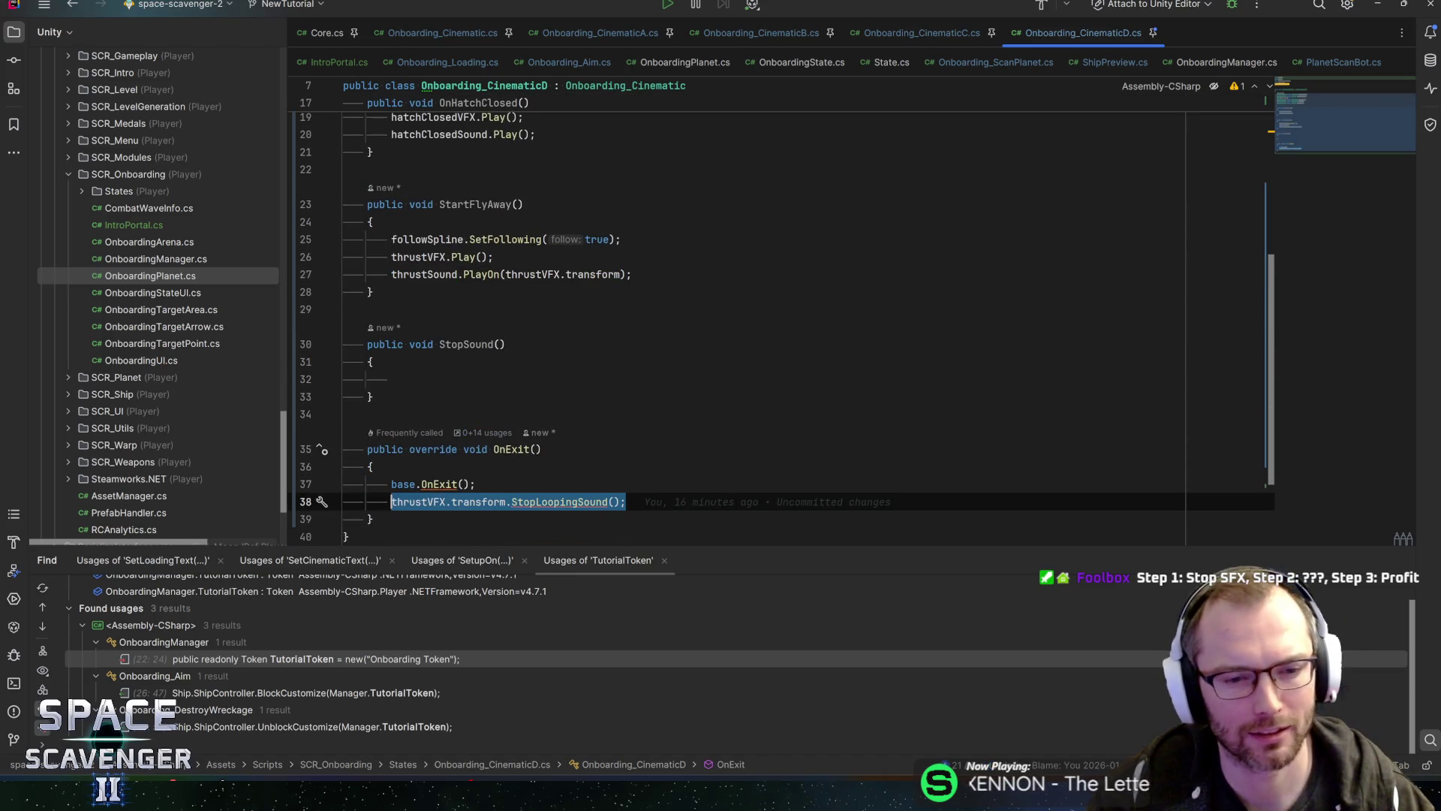
{"action": "key", "text": "Up"}
{"action": "key", "text": "Up"}
{"action": "key", "text": "Up"}
{"action": "key", "text": "ctrl+v"}
{"action": "key", "text": "ctrl+b"}
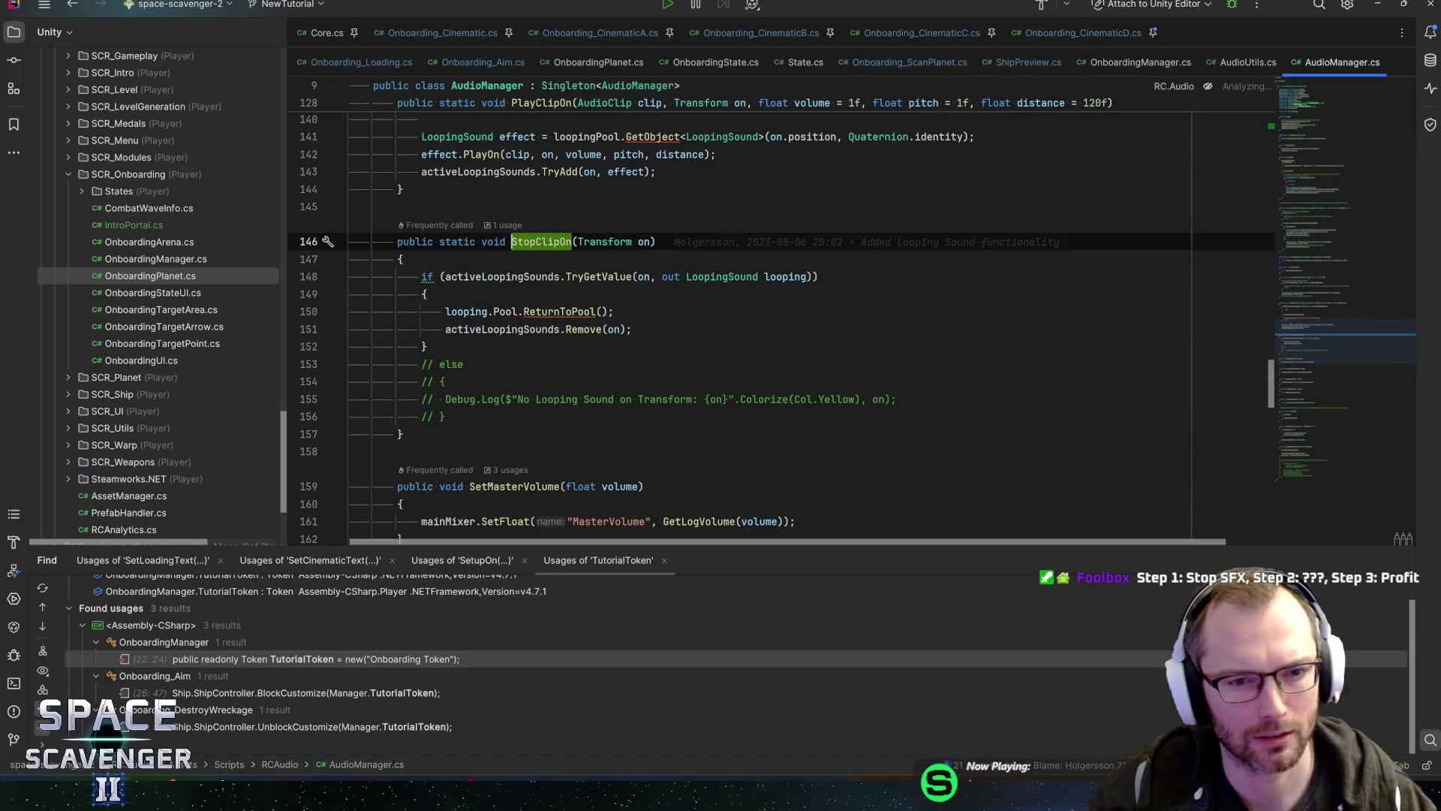
{"action": "key", "text": "ctrl+alt+Left"}
{"action": "key", "text": "ctrl+alt+Left"}
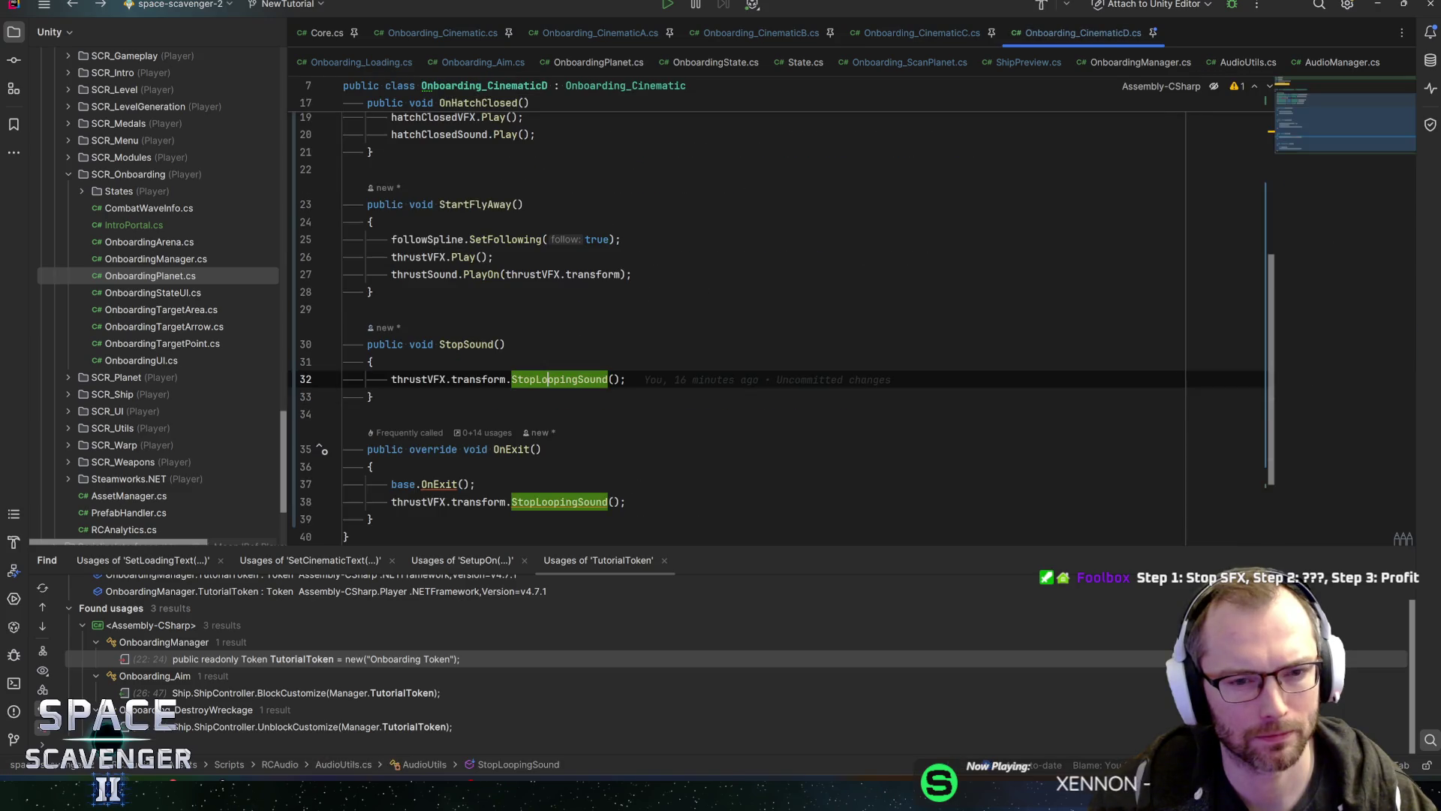
{"action": "key", "text": "Home"}
{"action": "key", "text": "Up"}
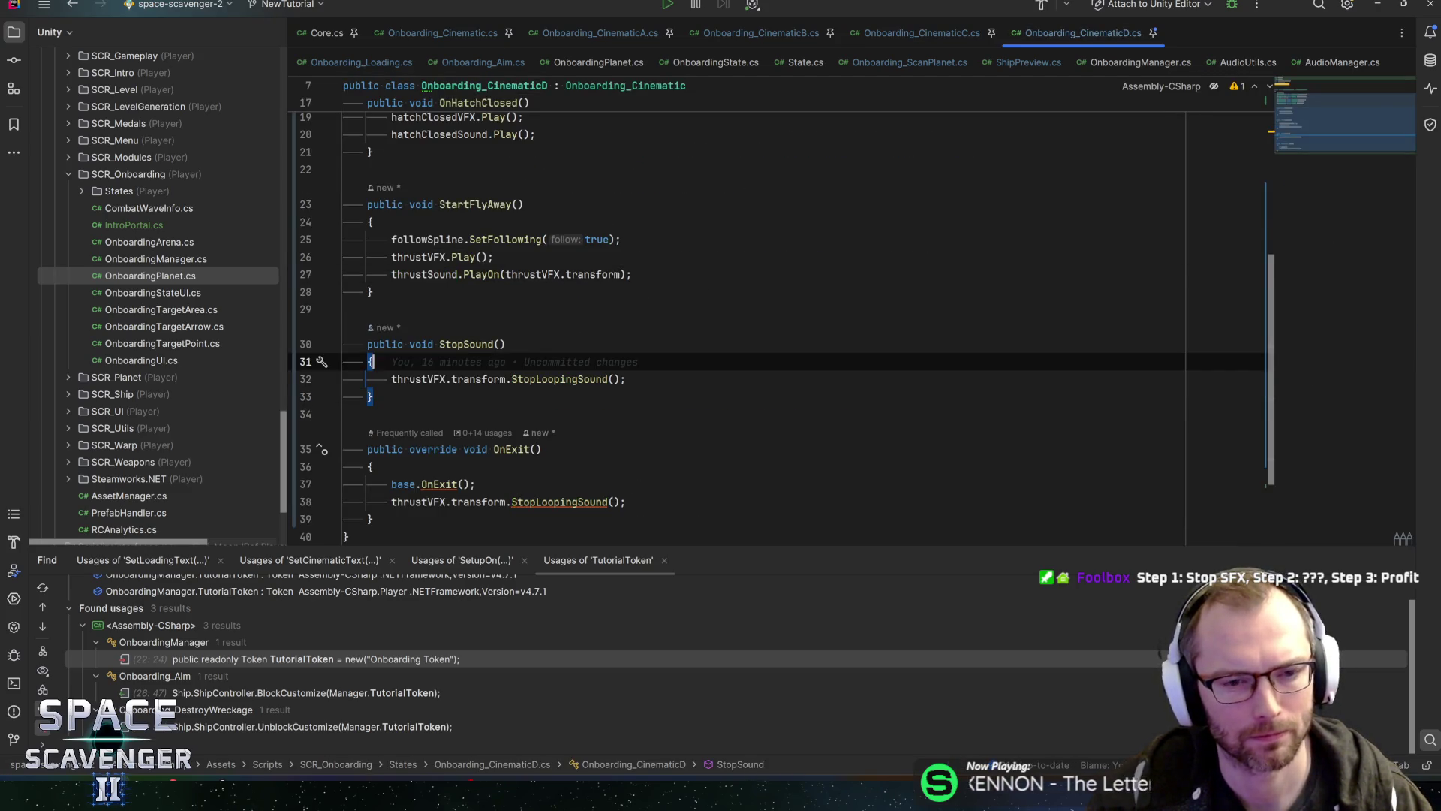
{"action": "key", "text": "alt+Tab"}
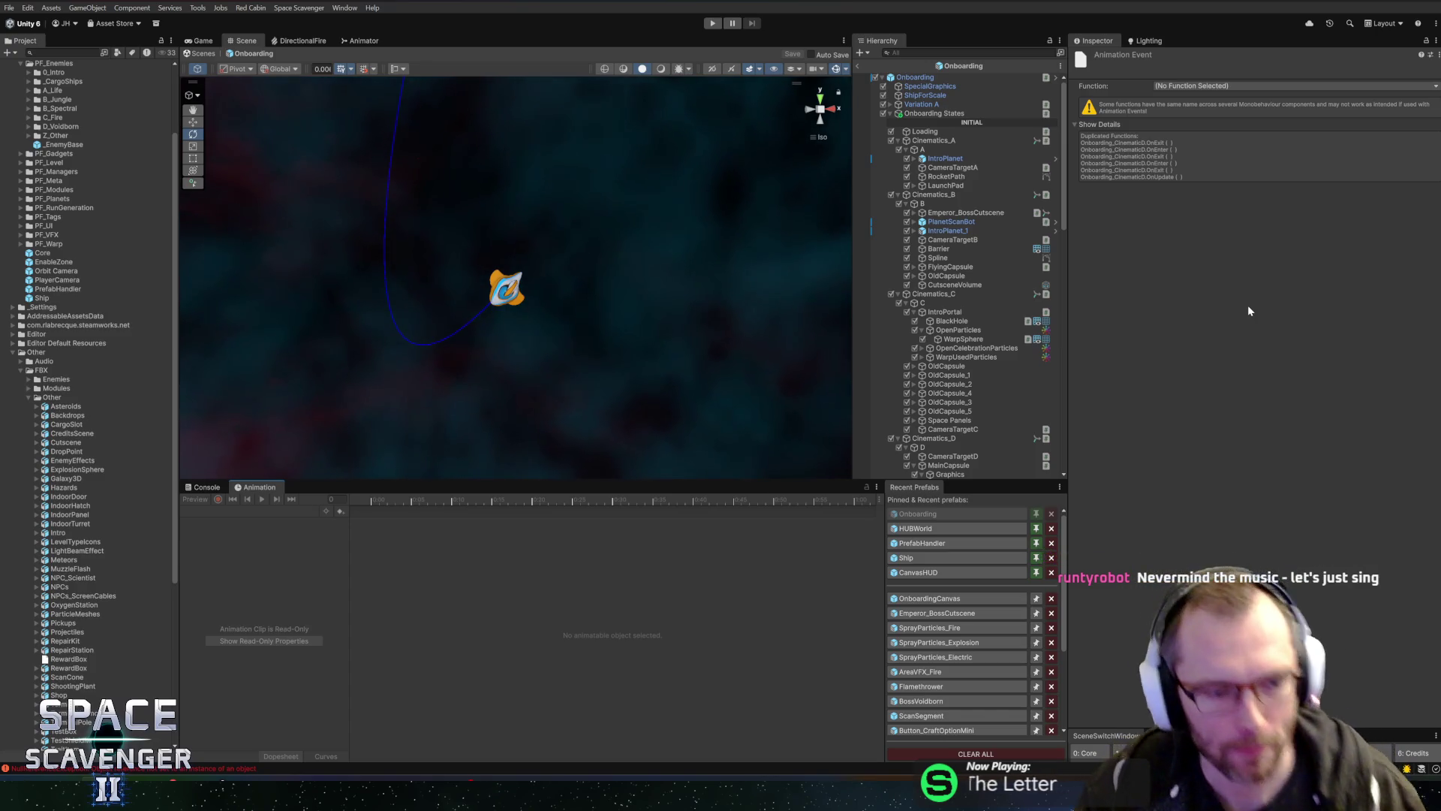
Step: Point the SceneD animation event at StopSound(), then open the OnboardingCanvas prefab
{"action": "left_click", "coordinate": [1199, 87]}
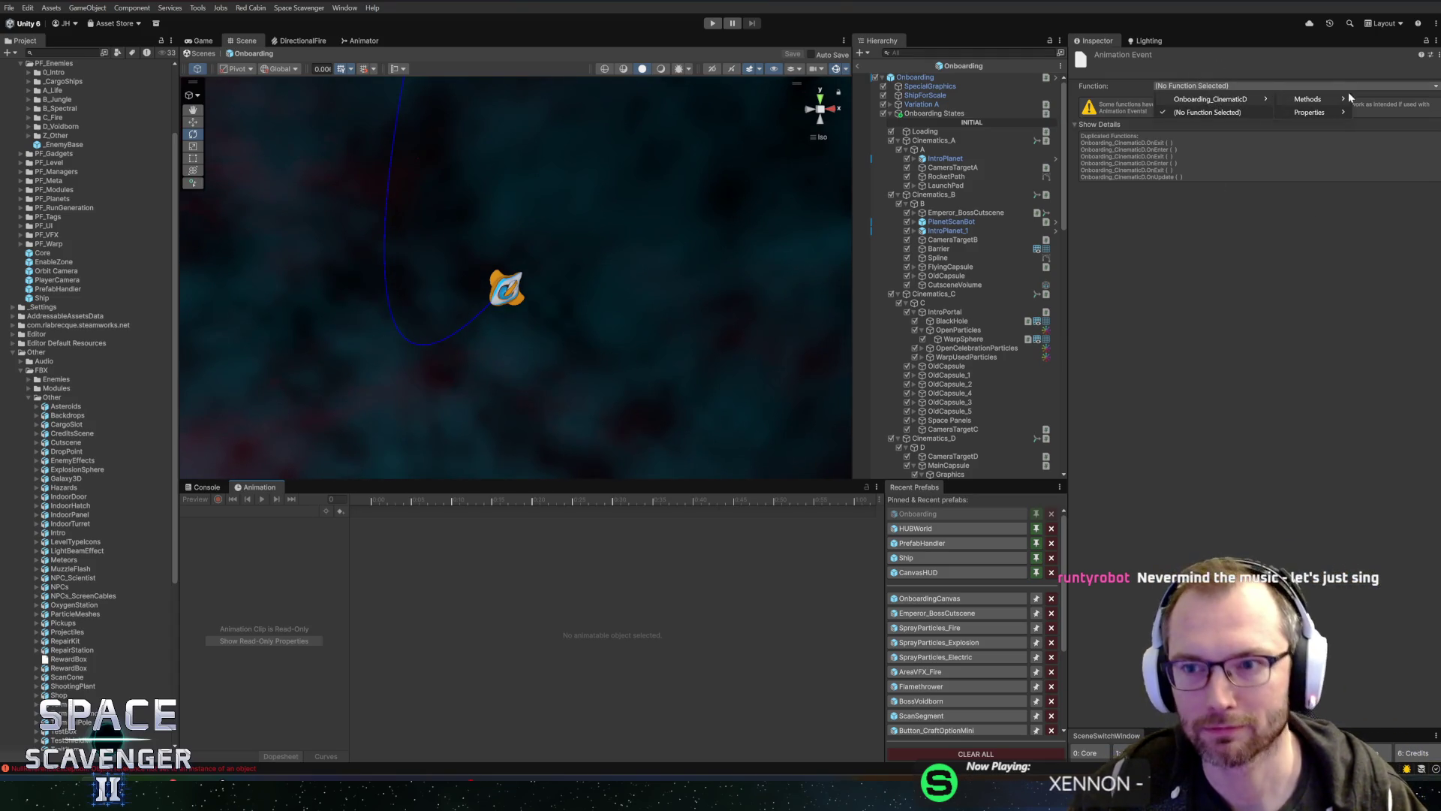
{"action": "mouse_move", "coordinate": [1310, 99]}
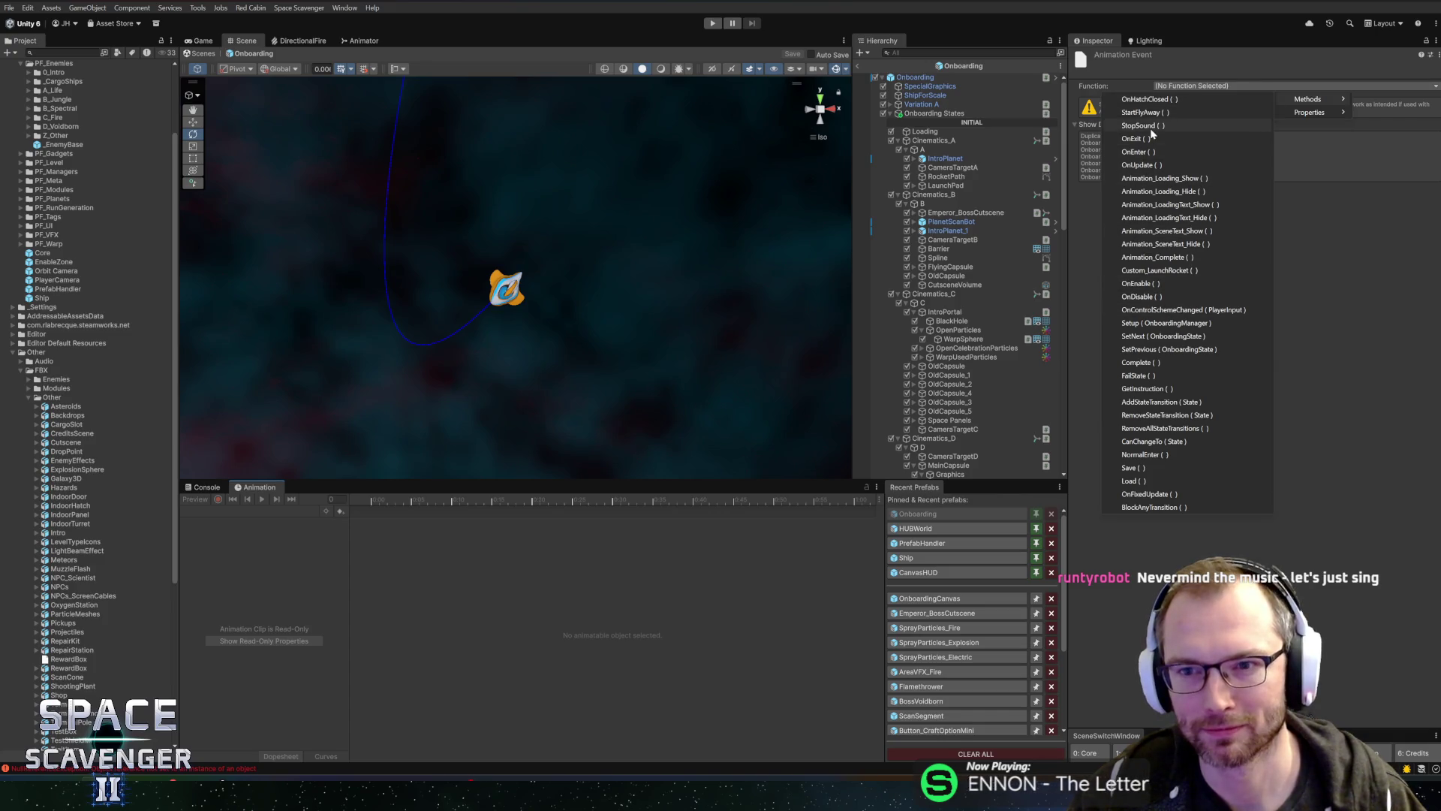
{"action": "left_click", "coordinate": [1148, 125]}
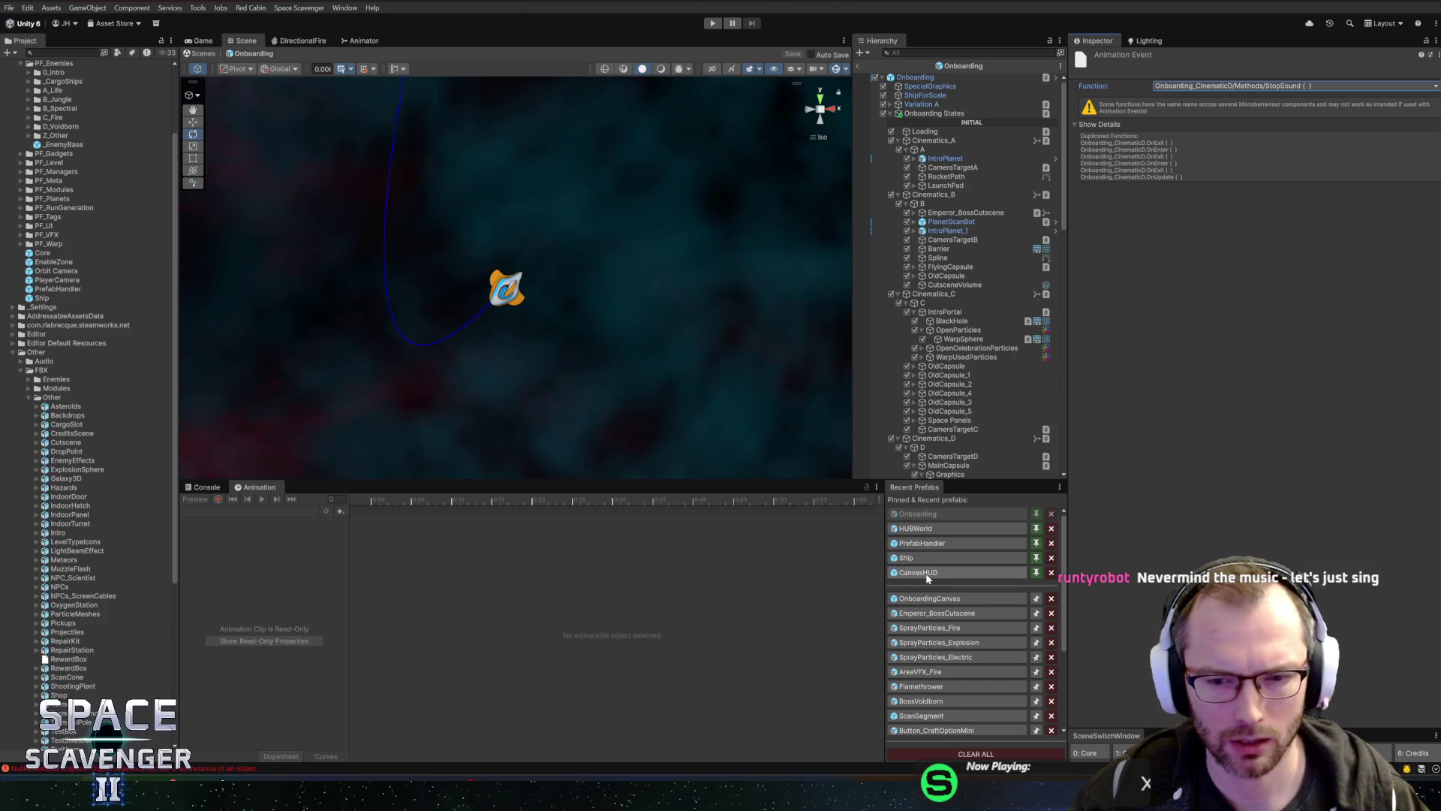
{"action": "left_click", "coordinate": [928, 598]}
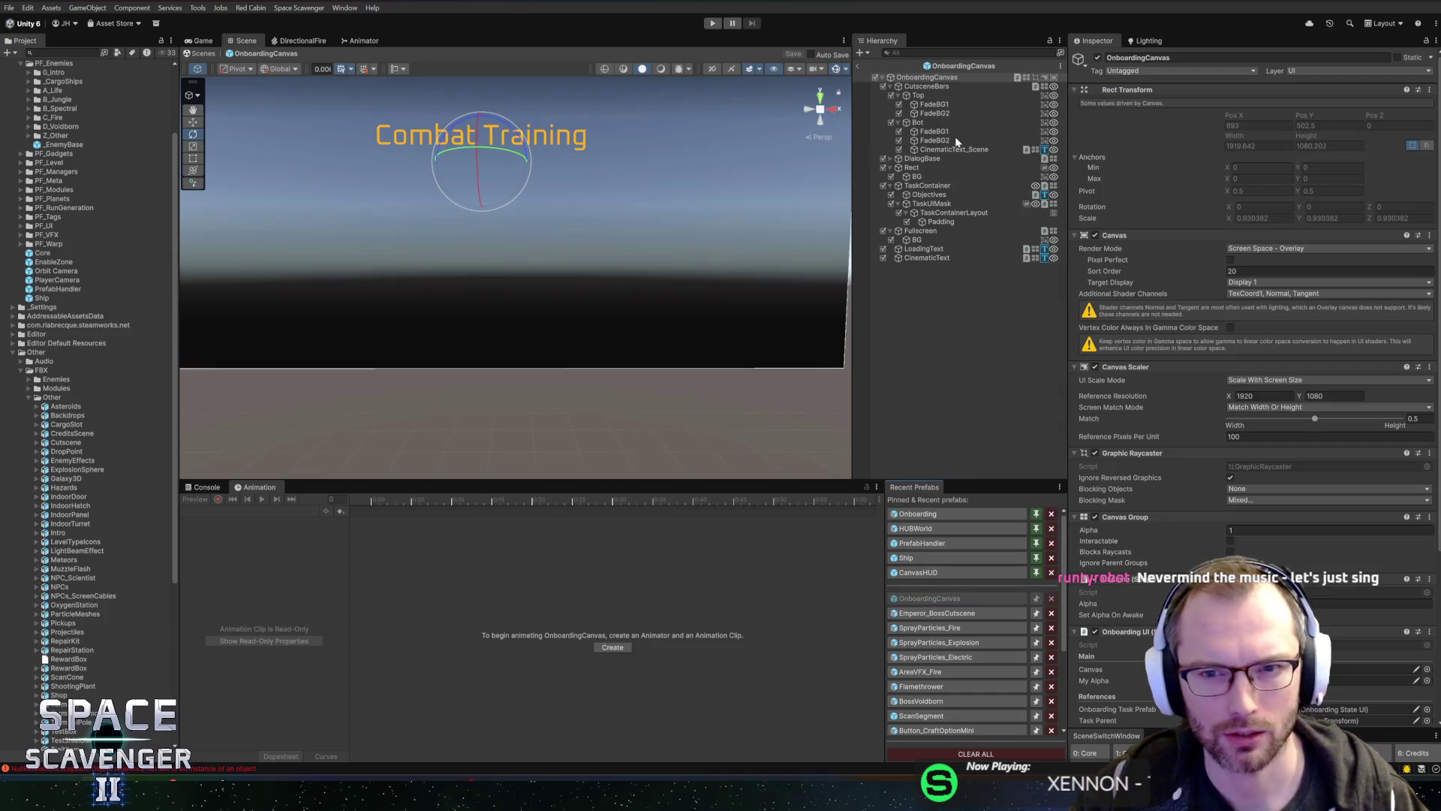
Step: Set the top FadeBG1 and FadeBG2 bars to Pos Y -120 and height 250
{"action": "left_click", "coordinate": [948, 107]}
{"action": "left_click", "coordinate": [938, 115], "text": "shift"}
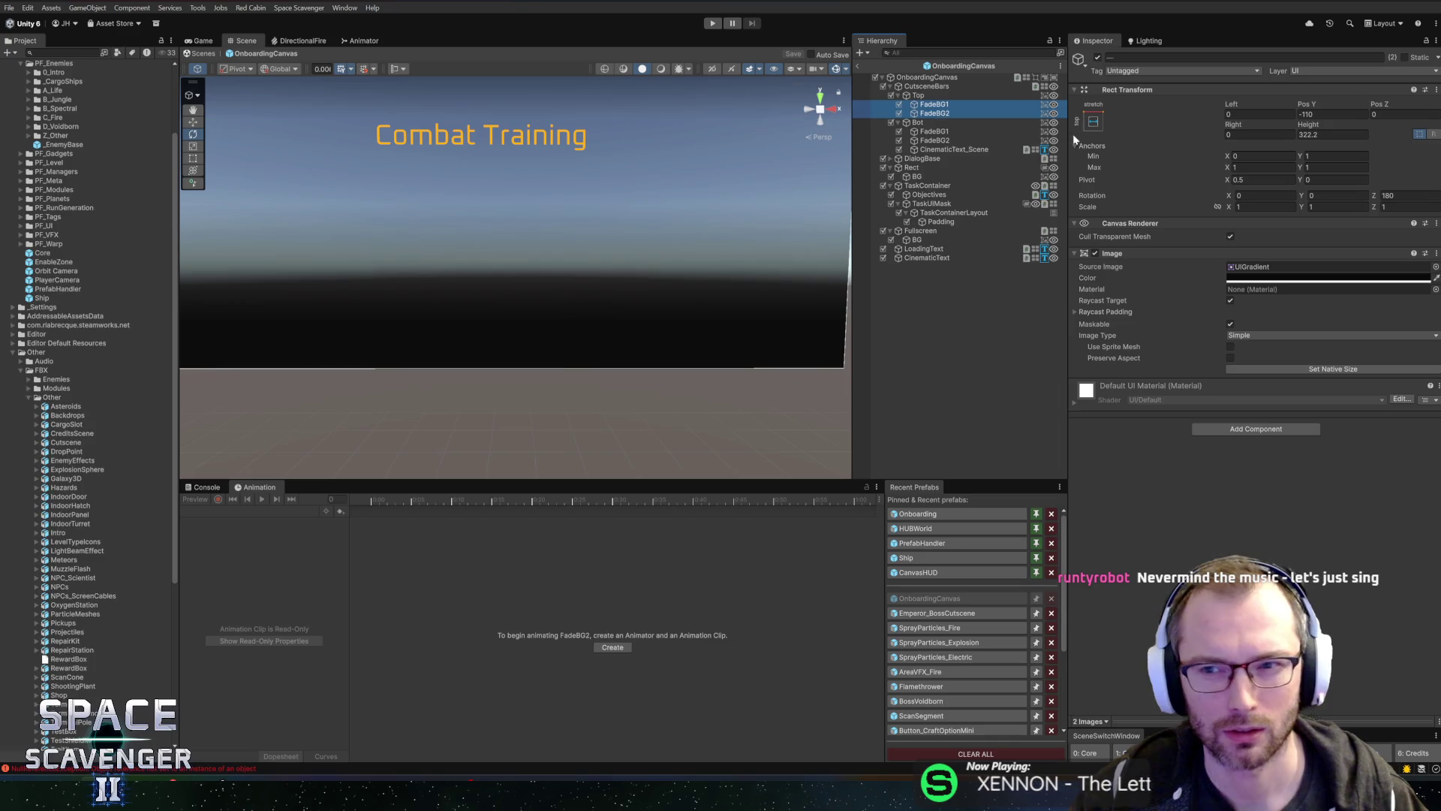
{"action": "left_click", "coordinate": [1306, 115]}
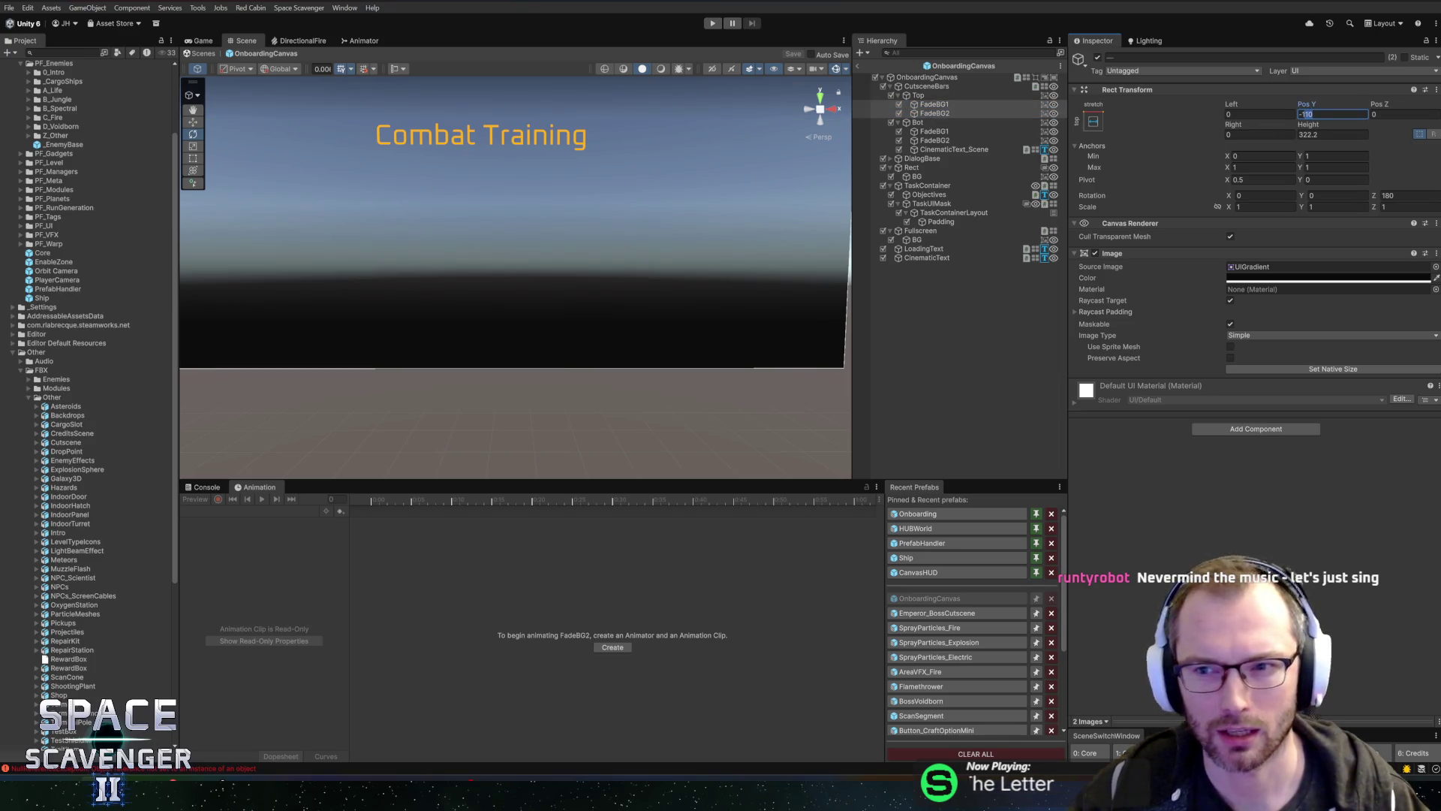
{"action": "type", "text": "-120"}
{"action": "key", "text": "Return"}
{"action": "key", "text": "f"}
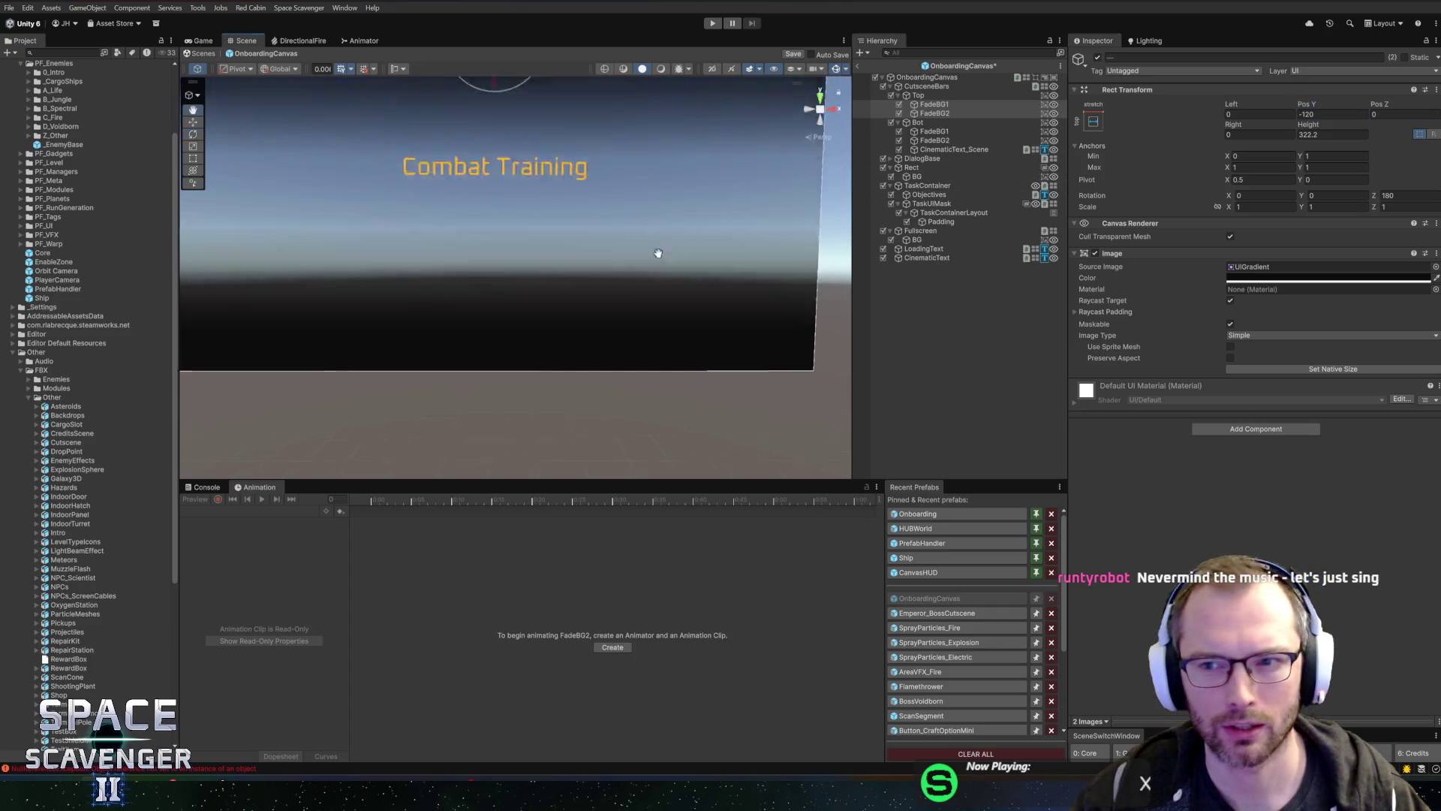
{"action": "left_click_drag", "start_coordinate": [1306, 127], "coordinate": [1282, 124]}
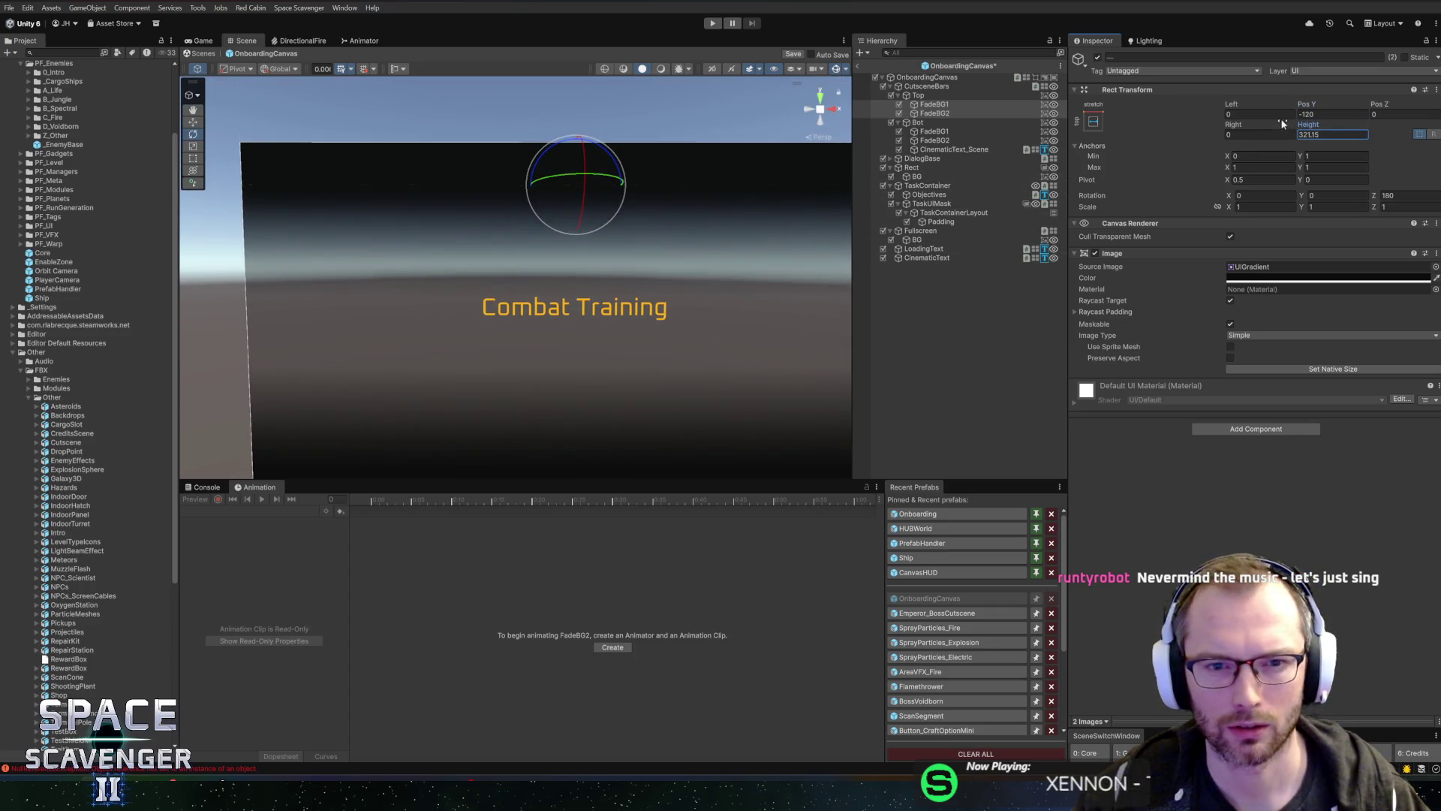
{"action": "left_click_drag", "start_coordinate": [952, 139], "coordinate": [27, 201]}
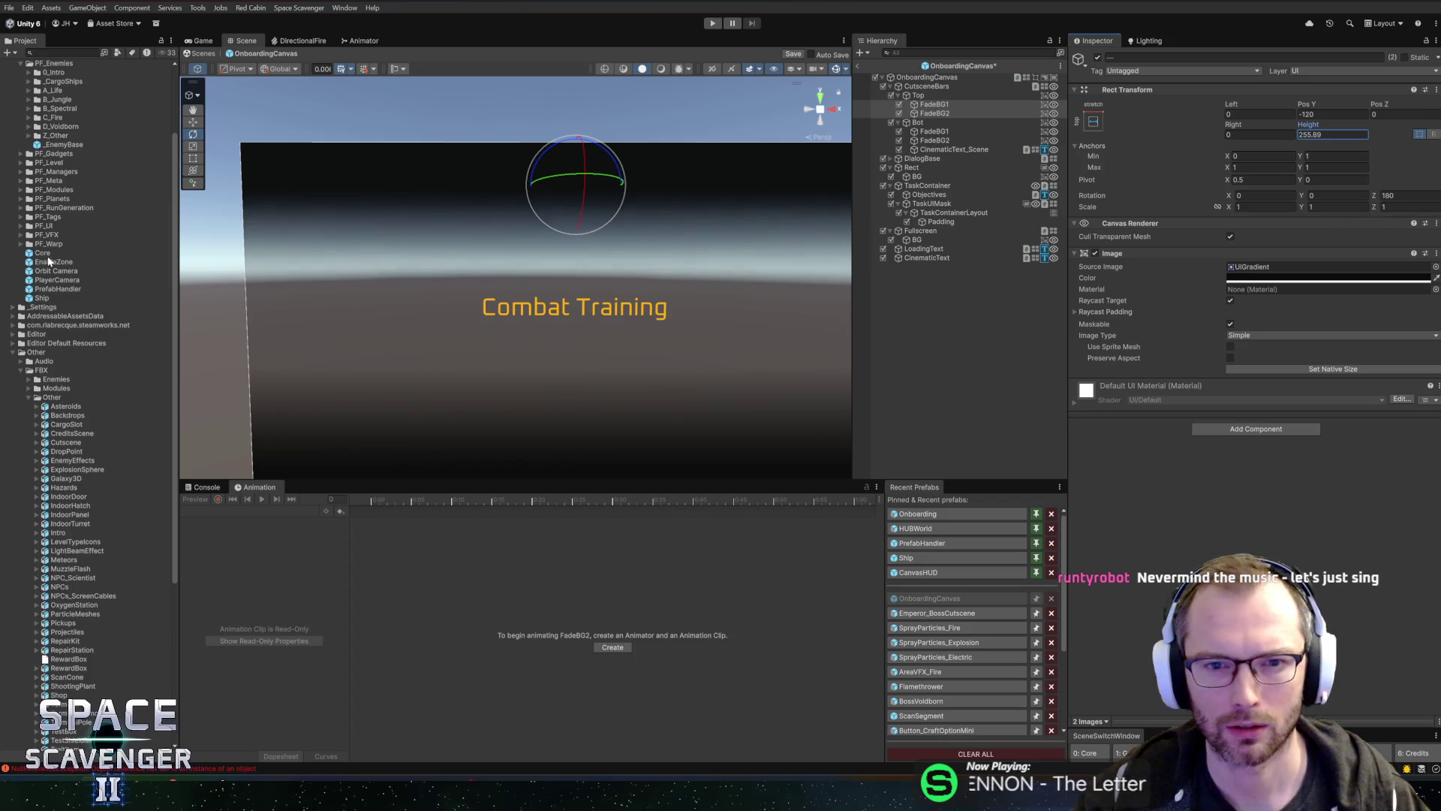
{"action": "mouse_move", "coordinate": [49, 260]}
{"action": "left_mouse_down"}
{"action": "mouse_move", "coordinate": [1332, 263]}
{"action": "mouse_move", "coordinate": [838, 281]}
{"action": "left_mouse_up"}
{"action": "key", "text": "ctrl+z"}
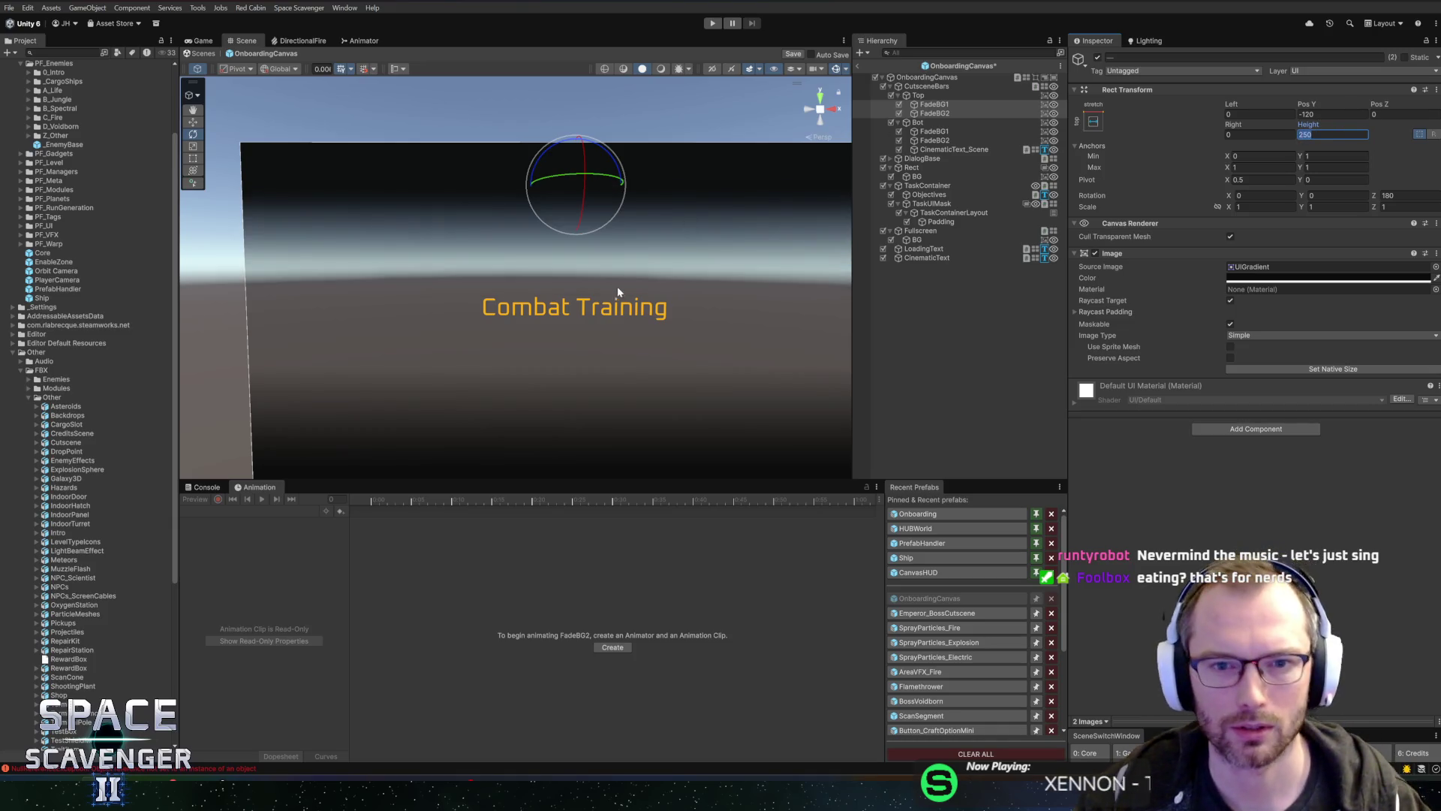
{"action": "type", "text": "250"}
{"action": "key", "text": "Return"}
Step: Set the bottom fade bars to Pos Y 120 and height 250, then save and exit the prefab
{"action": "left_click", "coordinate": [960, 131]}
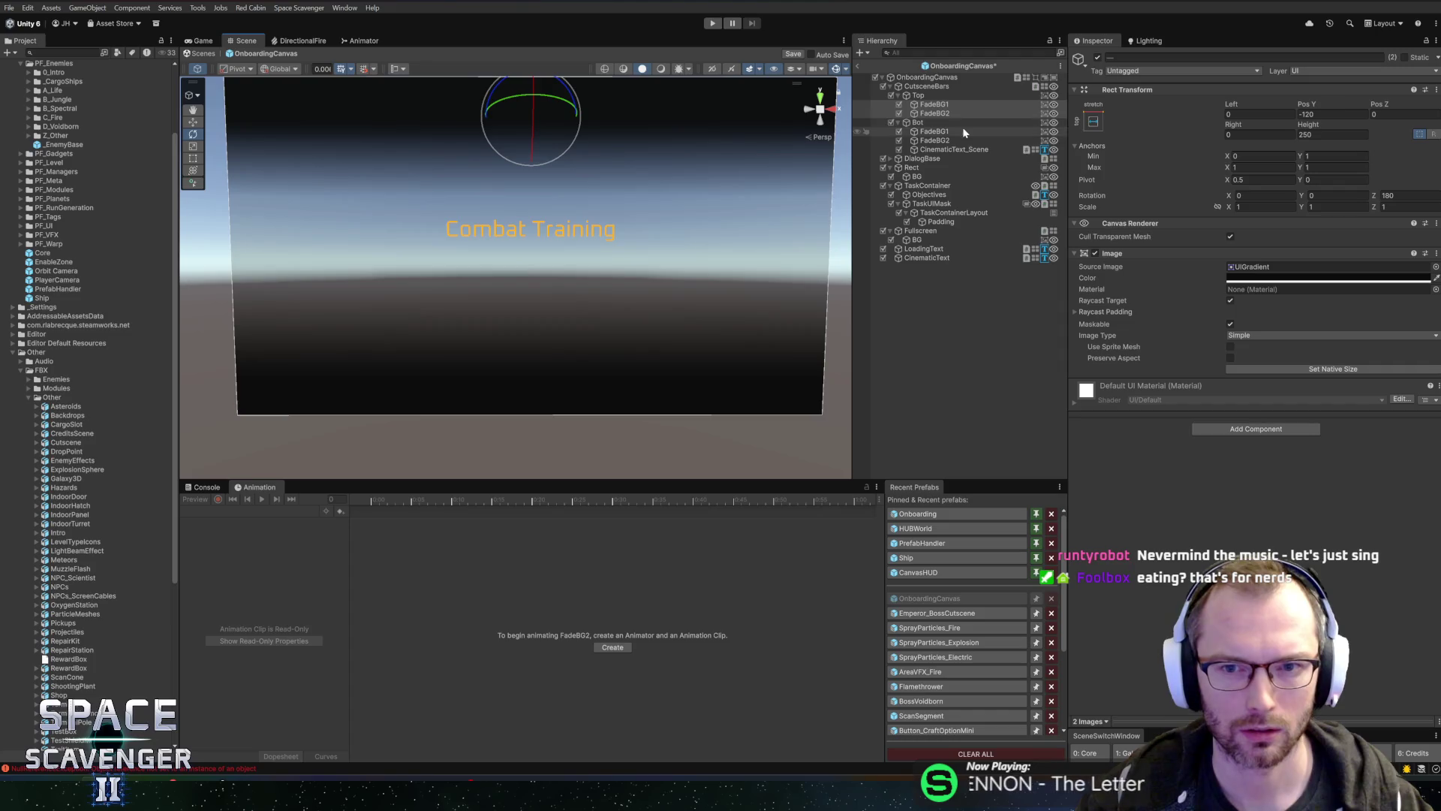
{"action": "left_click", "coordinate": [935, 140], "text": "shift"}
{"action": "left_click", "coordinate": [1332, 114]}
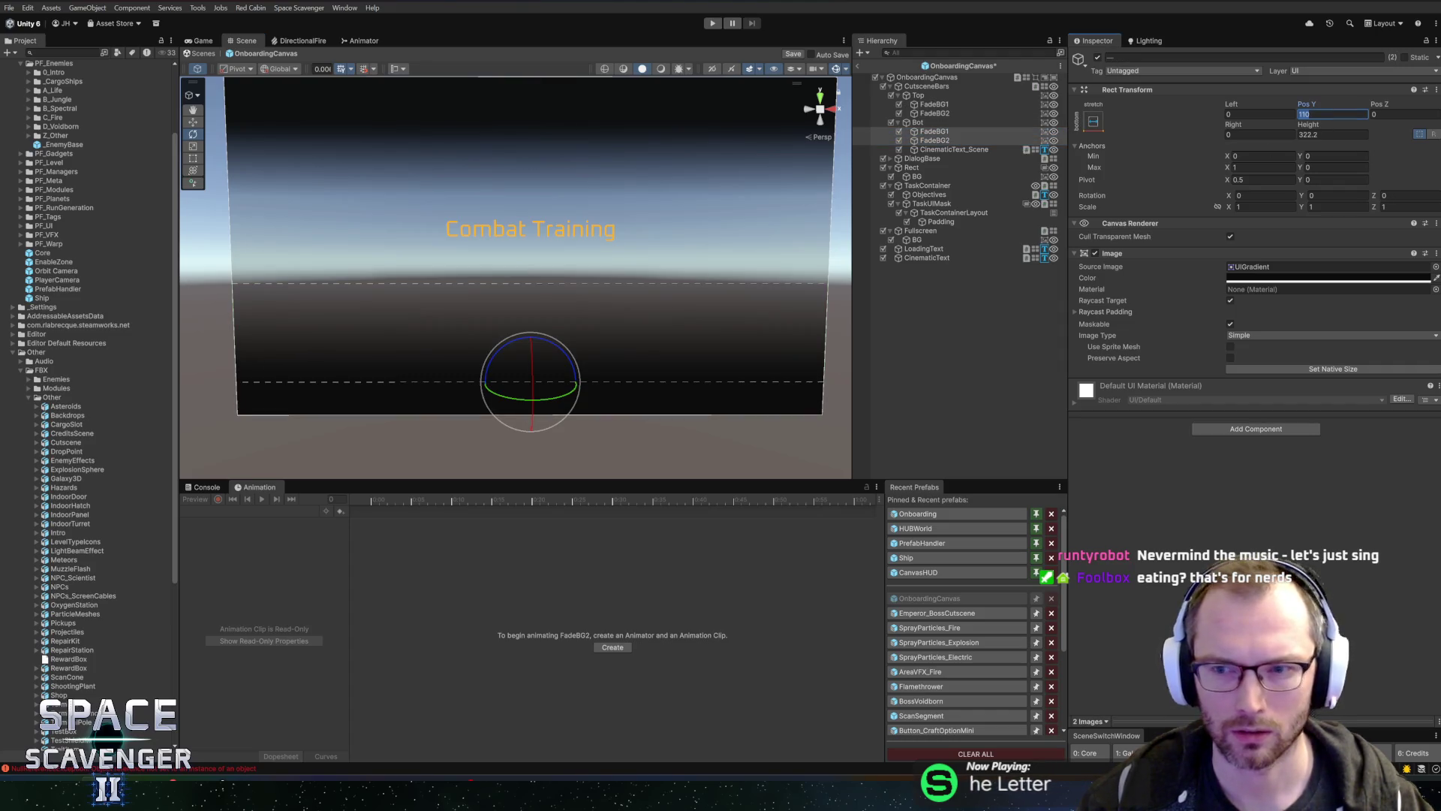
{"action": "type", "text": "120"}
{"action": "key", "text": "Tab"}
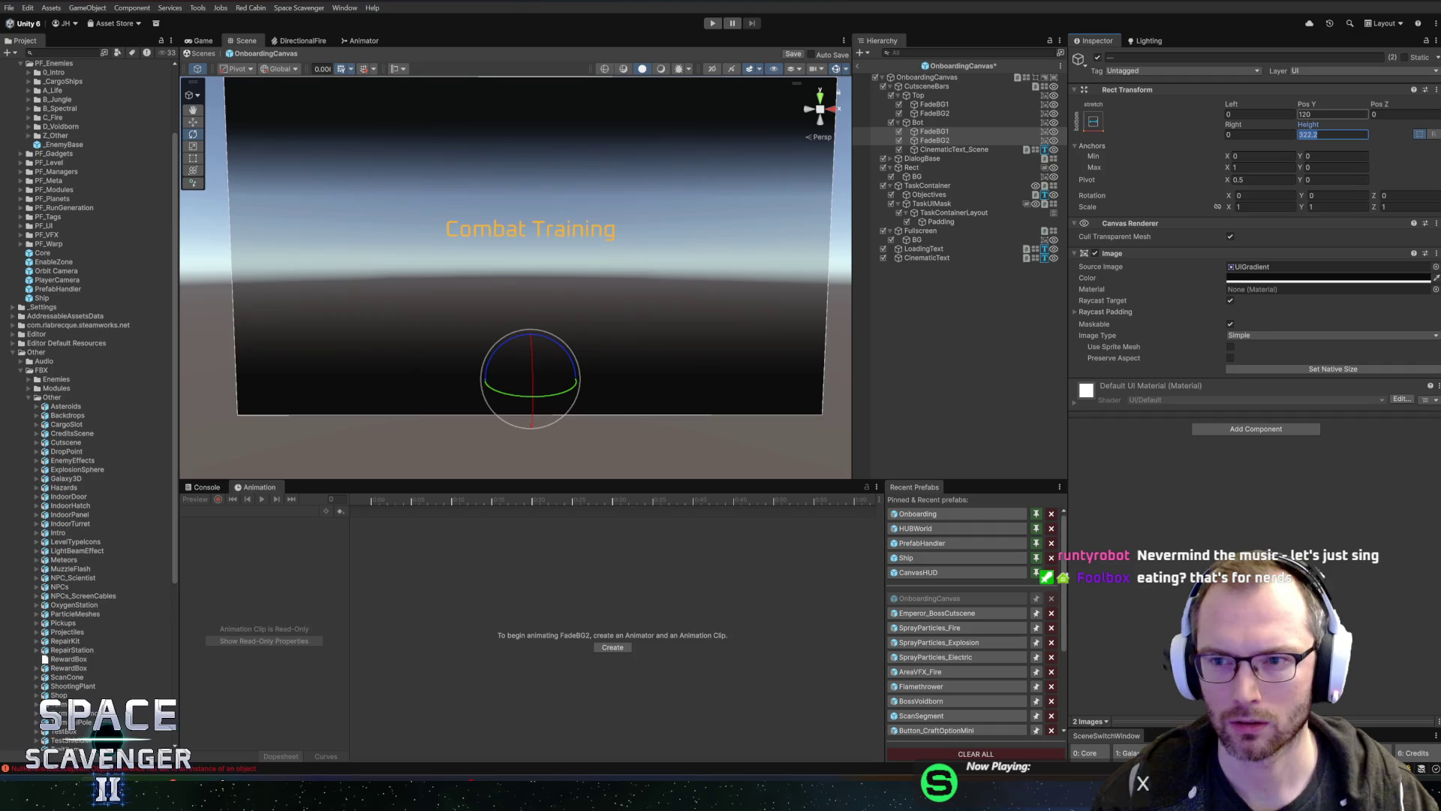
{"action": "type", "text": "250"}
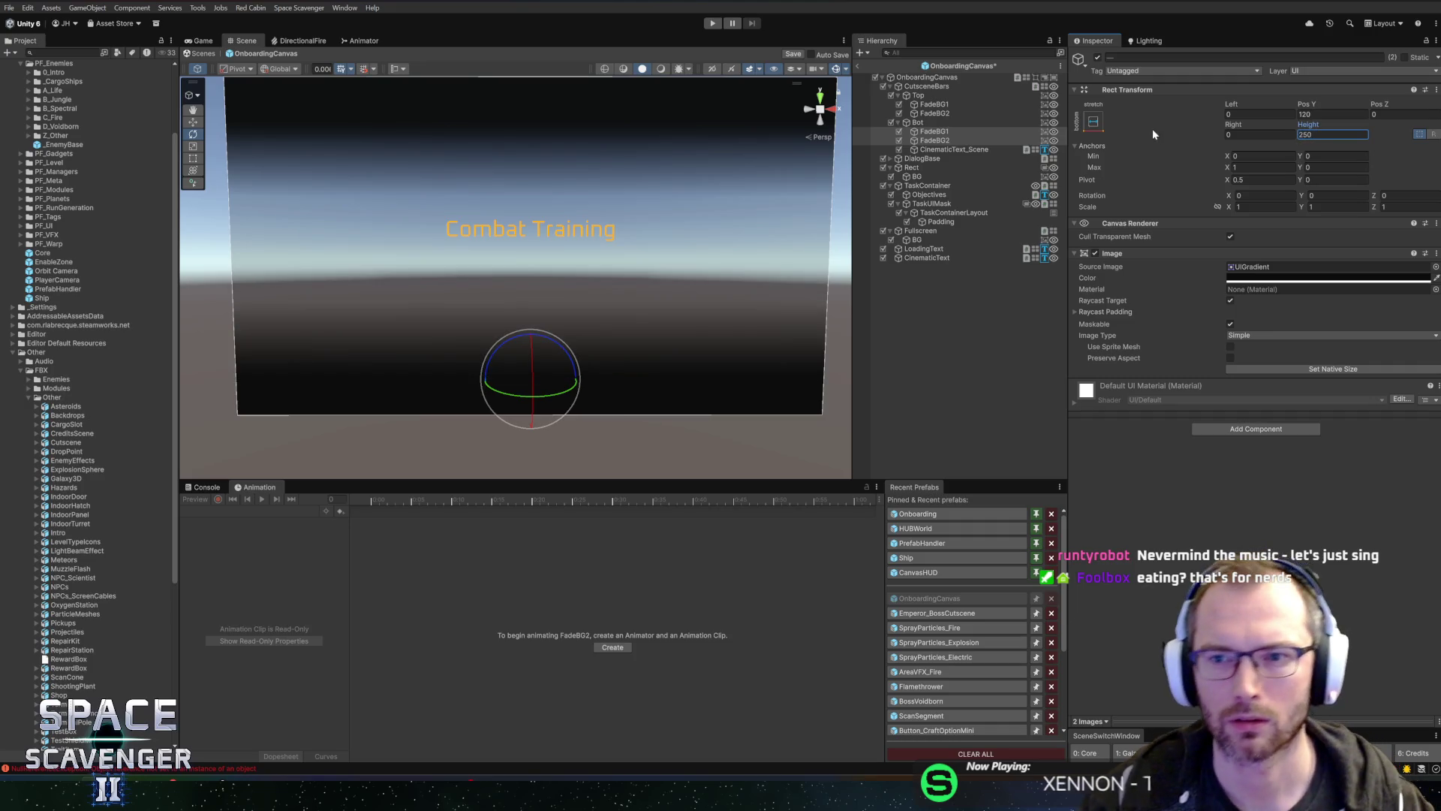
{"action": "left_click", "coordinate": [969, 112]}
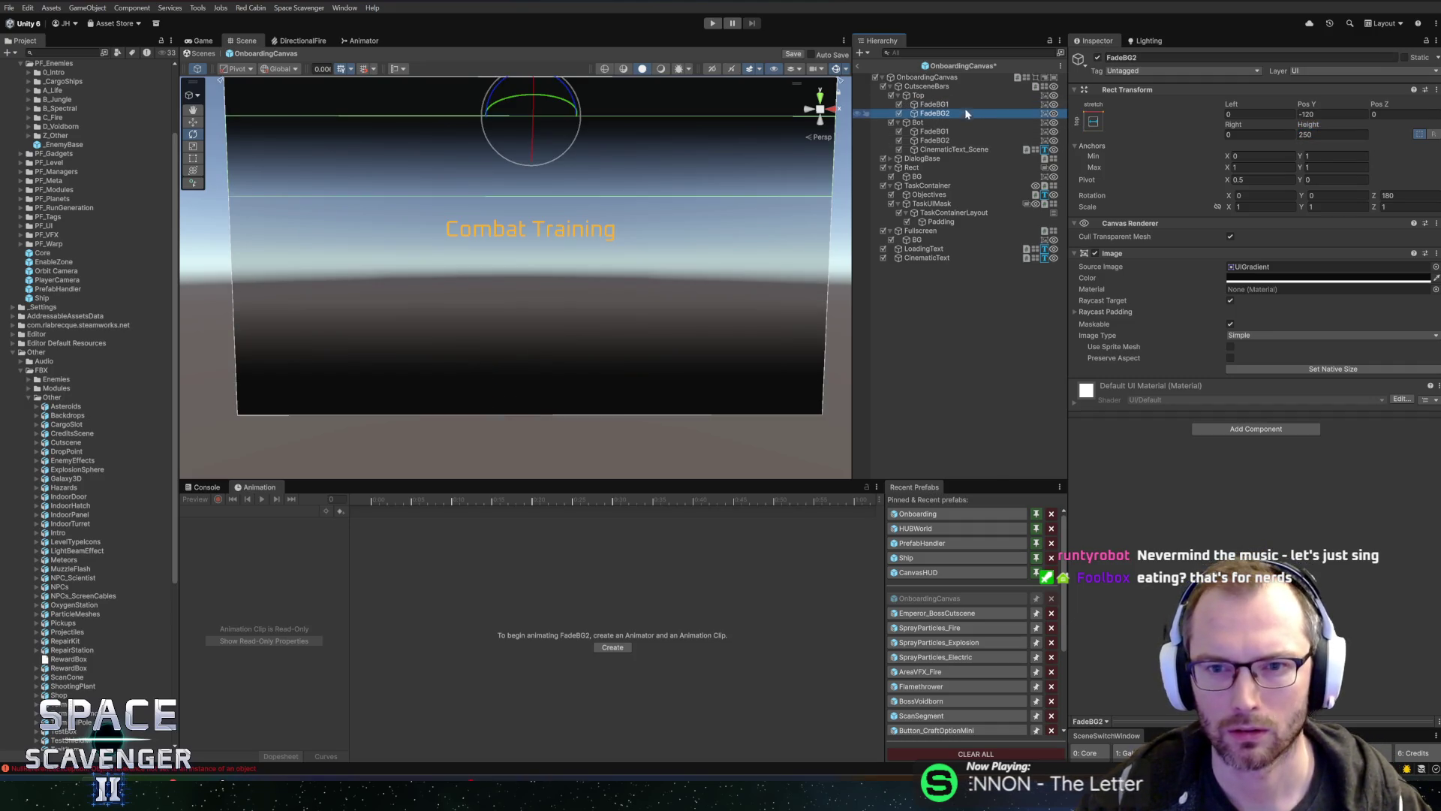
{"action": "key", "text": "ctrl+s"}
{"action": "left_click", "coordinate": [858, 66]}
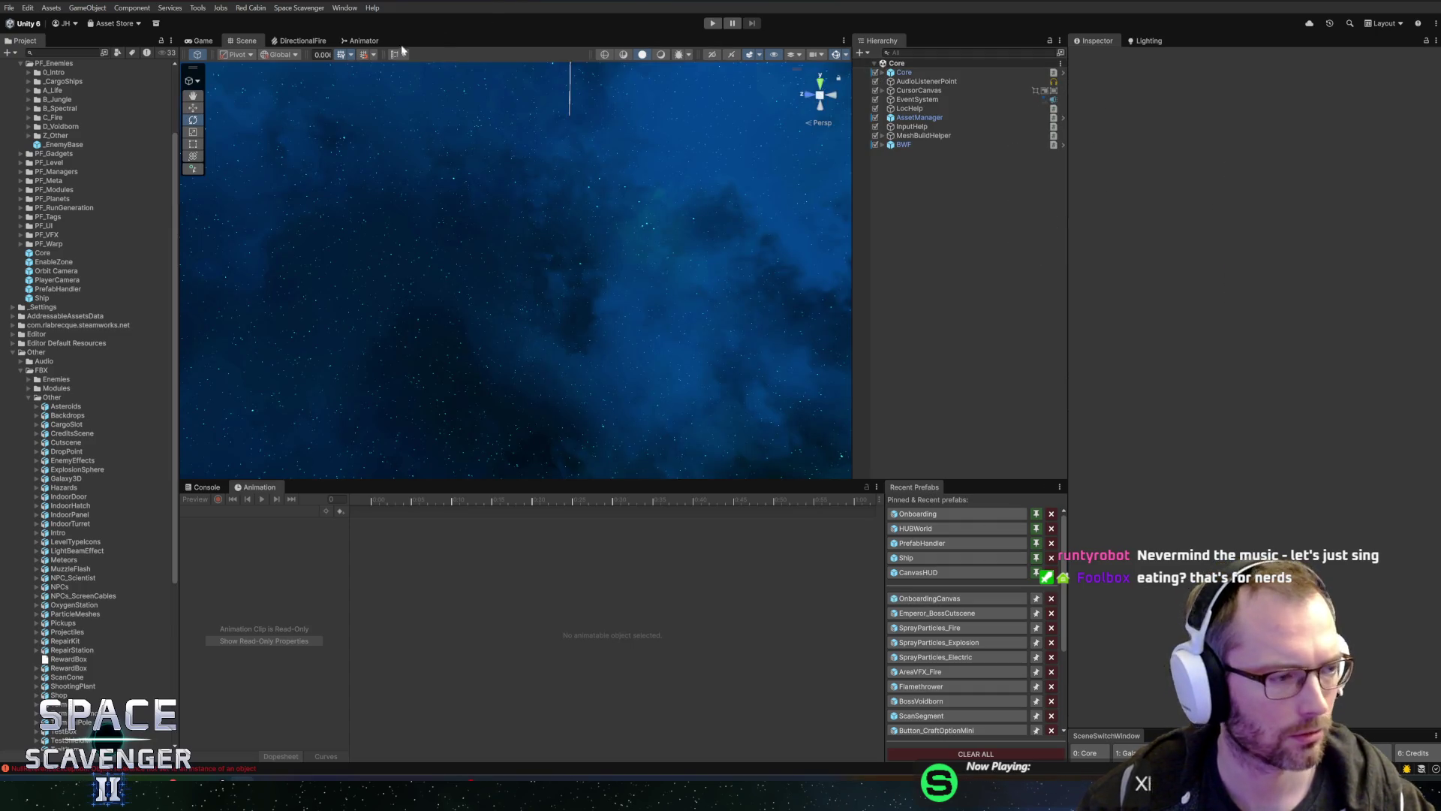
{"action": "left_click", "coordinate": [710, 23]}
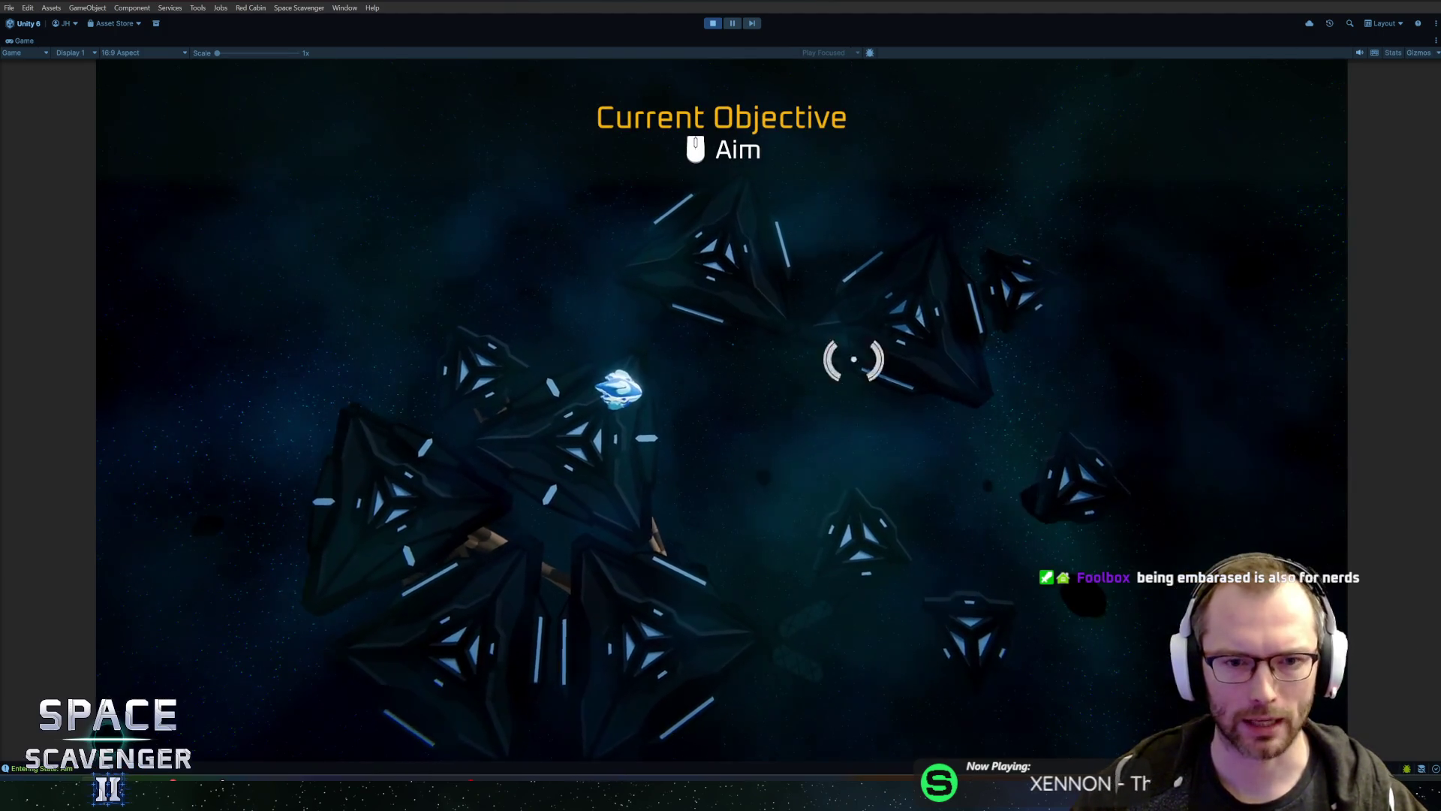
{"action": "key", "text": "ctrl+p"}
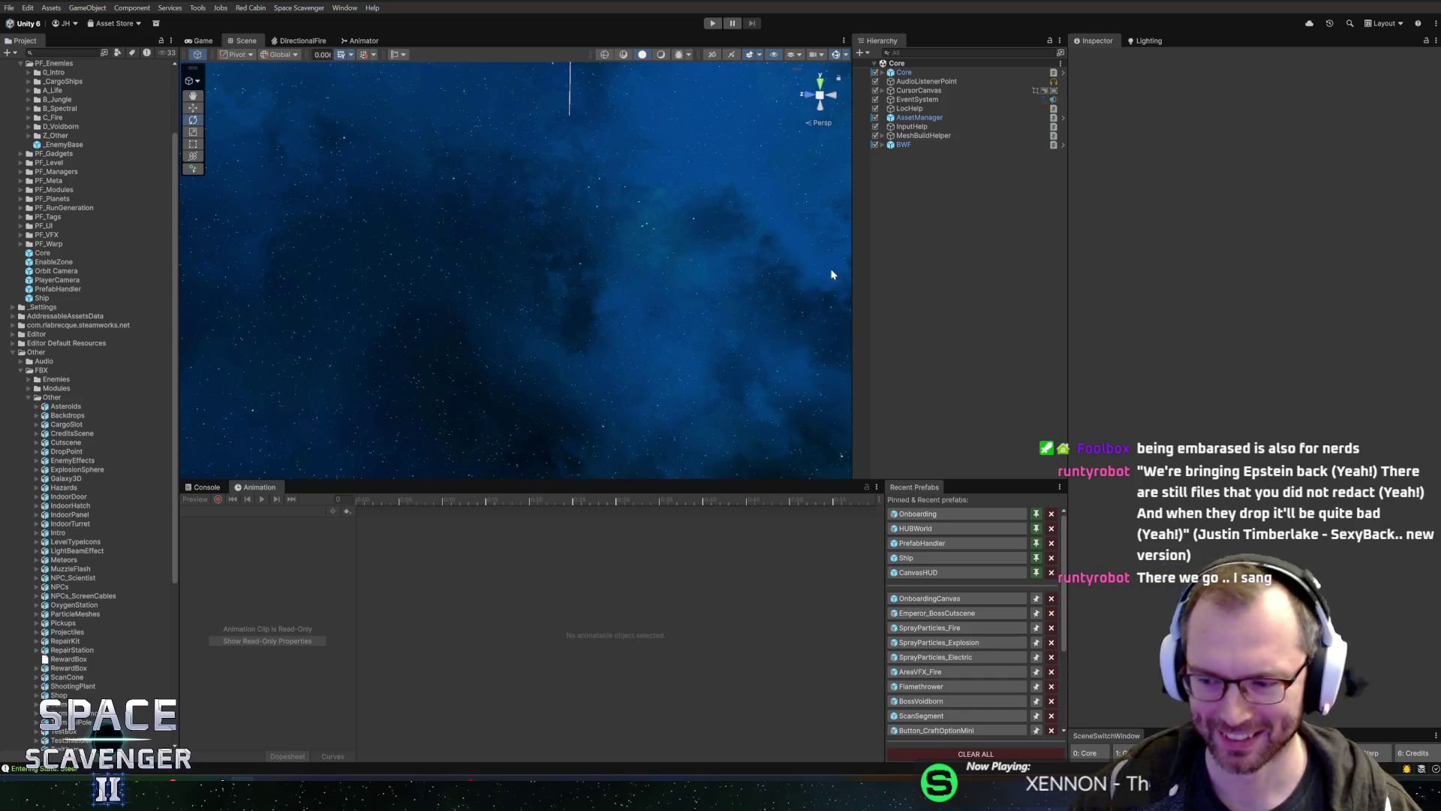
{"action": "left_click_drag", "start_coordinate": [304, 480], "coordinate": [323, 505]}
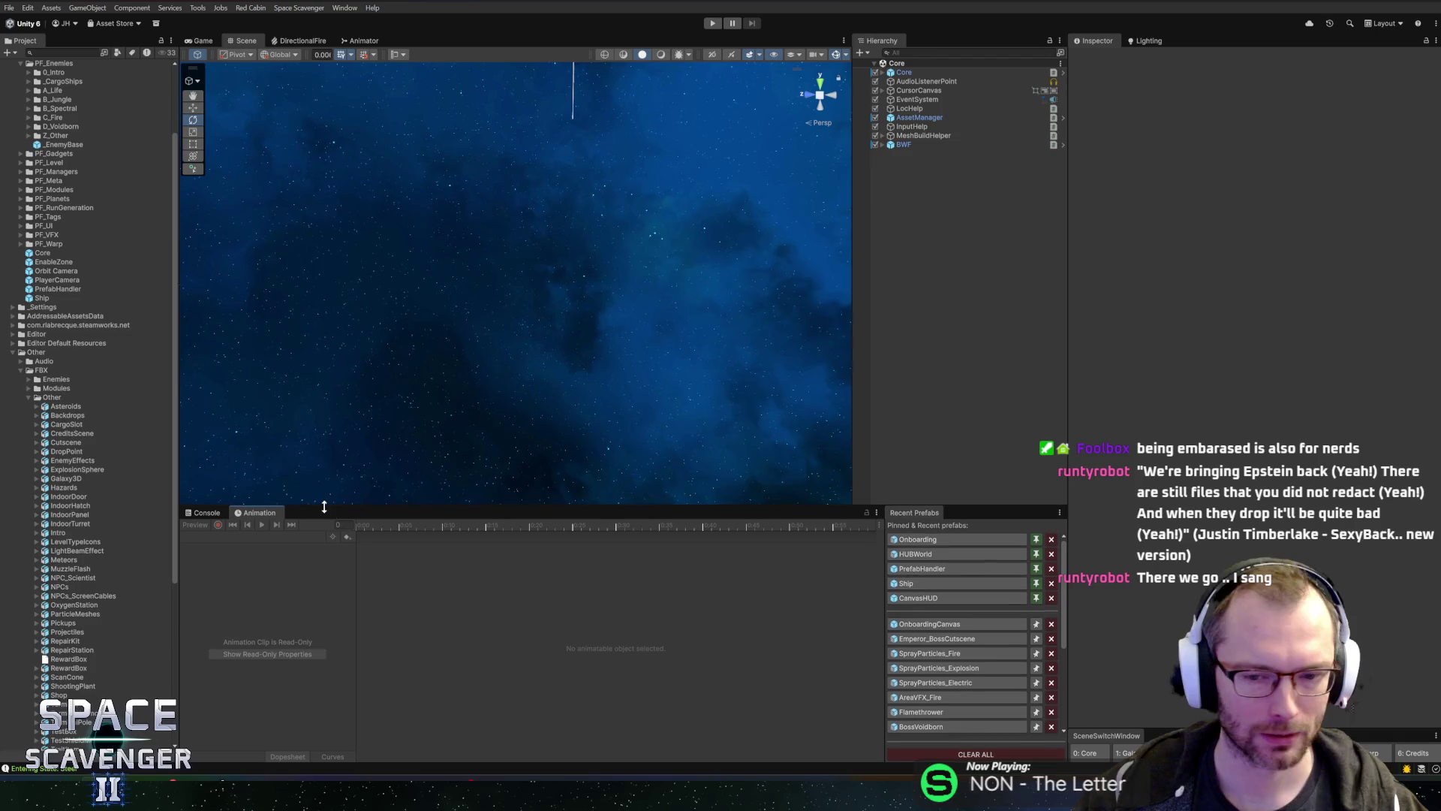
Step: Open the Onboarding prefab and inspect Cinematics_C, Cinematics_D and Space Panels from angled views
{"action": "left_click", "coordinate": [909, 539]}
{"action": "mouse_move", "coordinate": [608, 341]}
{"action": "left_mouse_down"}
{"action": "mouse_move", "coordinate": [656, 334]}
{"action": "mouse_move", "coordinate": [303, 350]}
{"action": "mouse_move", "coordinate": [633, 341]}
{"action": "mouse_move", "coordinate": [546, 310]}
{"action": "mouse_move", "coordinate": [553, 251]}
{"action": "mouse_move", "coordinate": [630, 287]}
{"action": "mouse_move", "coordinate": [570, 300]}
{"action": "mouse_move", "coordinate": [540, 289]}
{"action": "mouse_move", "coordinate": [595, 280]}
{"action": "left_mouse_up"}
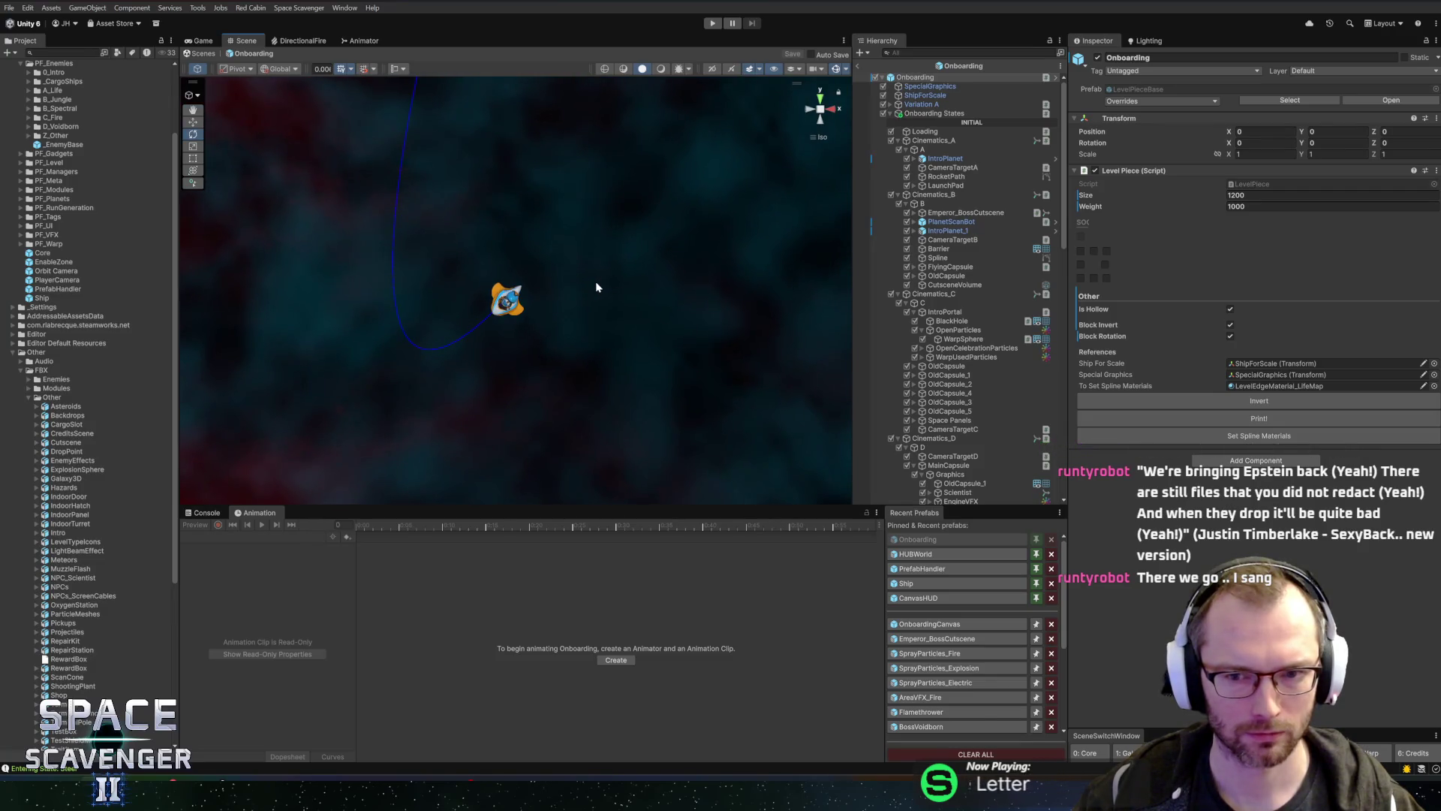
{"action": "right_click", "coordinate": [596, 281]}
{"action": "key", "text": "Escape"}
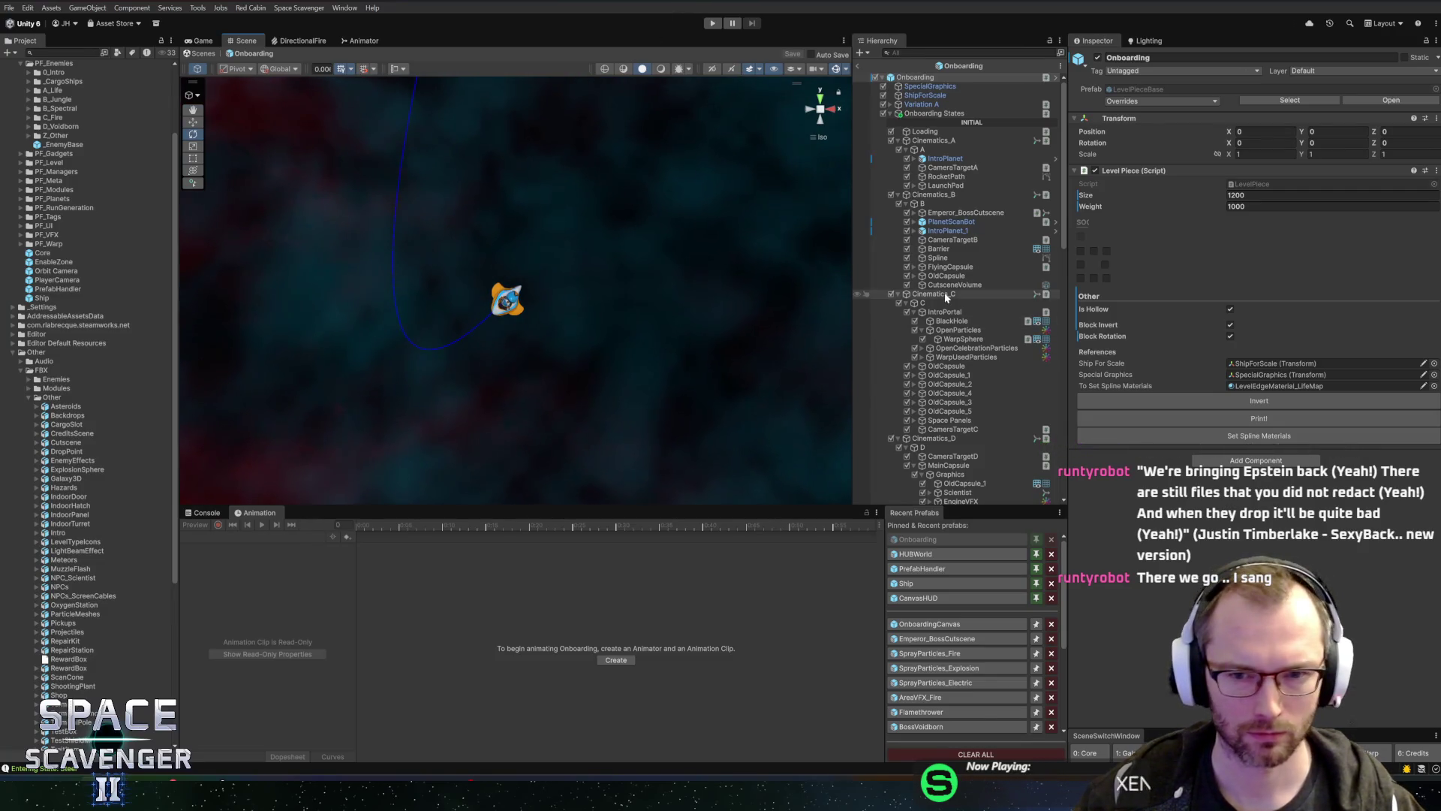
{"action": "left_click", "coordinate": [932, 295]}
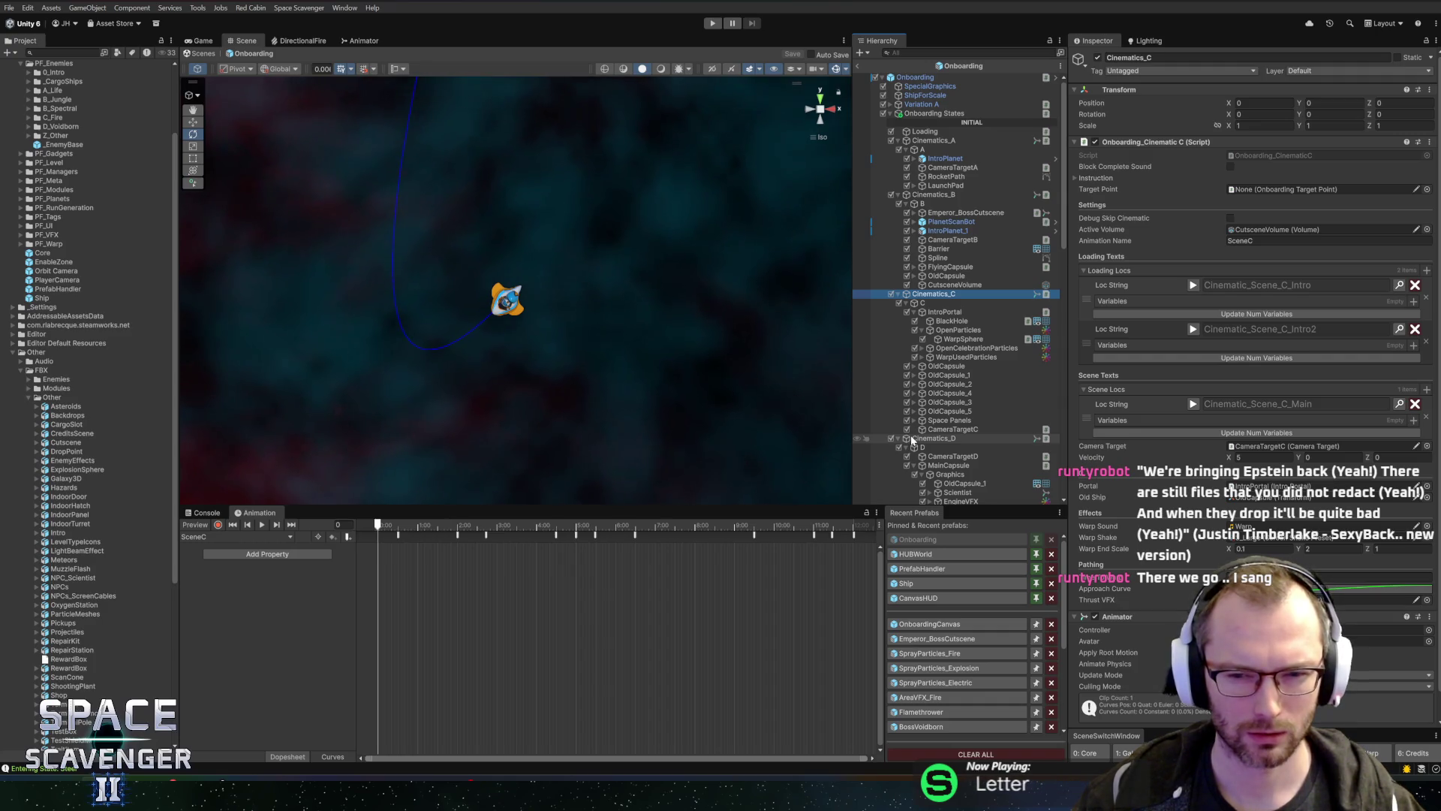
{"action": "left_click", "coordinate": [912, 440]}
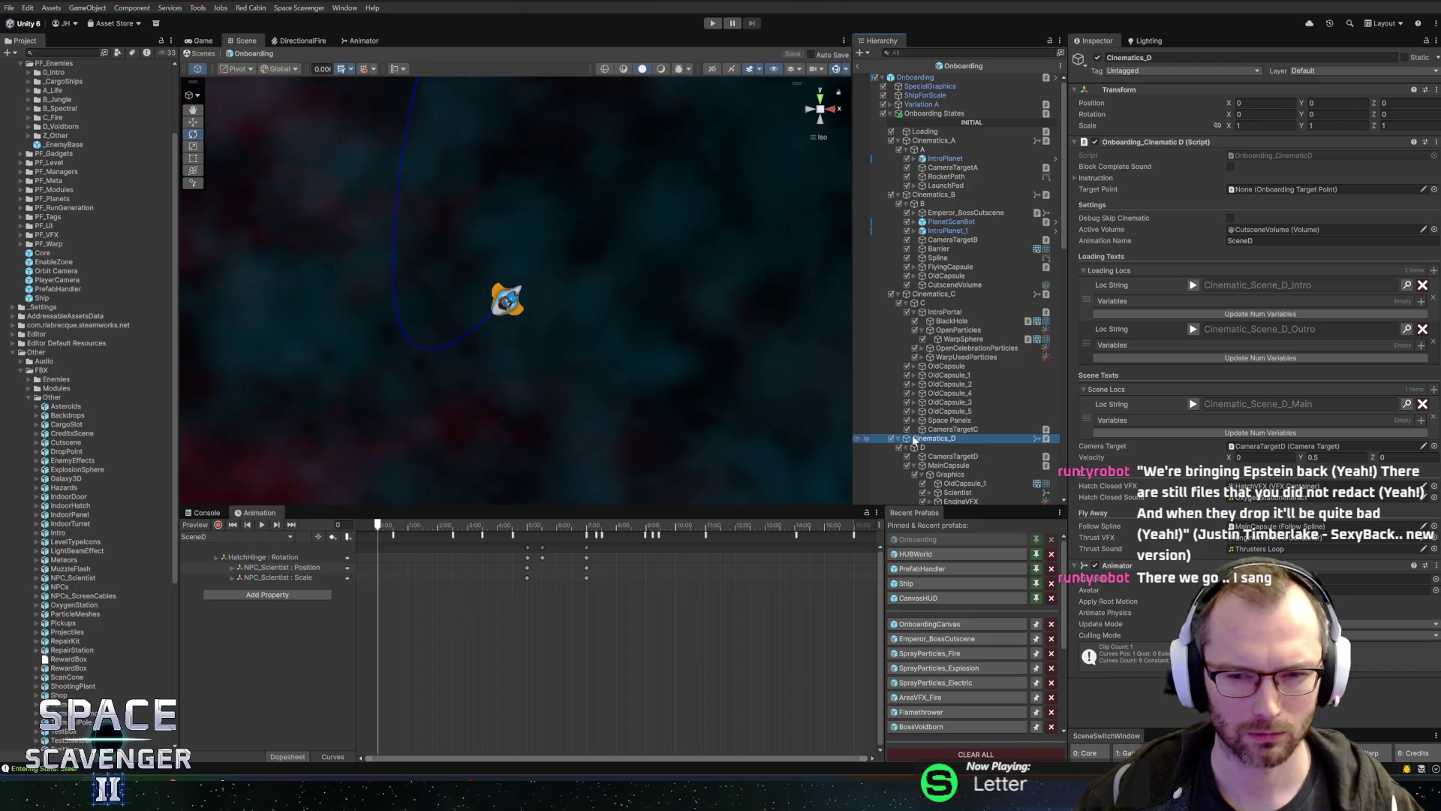
{"action": "left_click", "coordinate": [923, 421]}
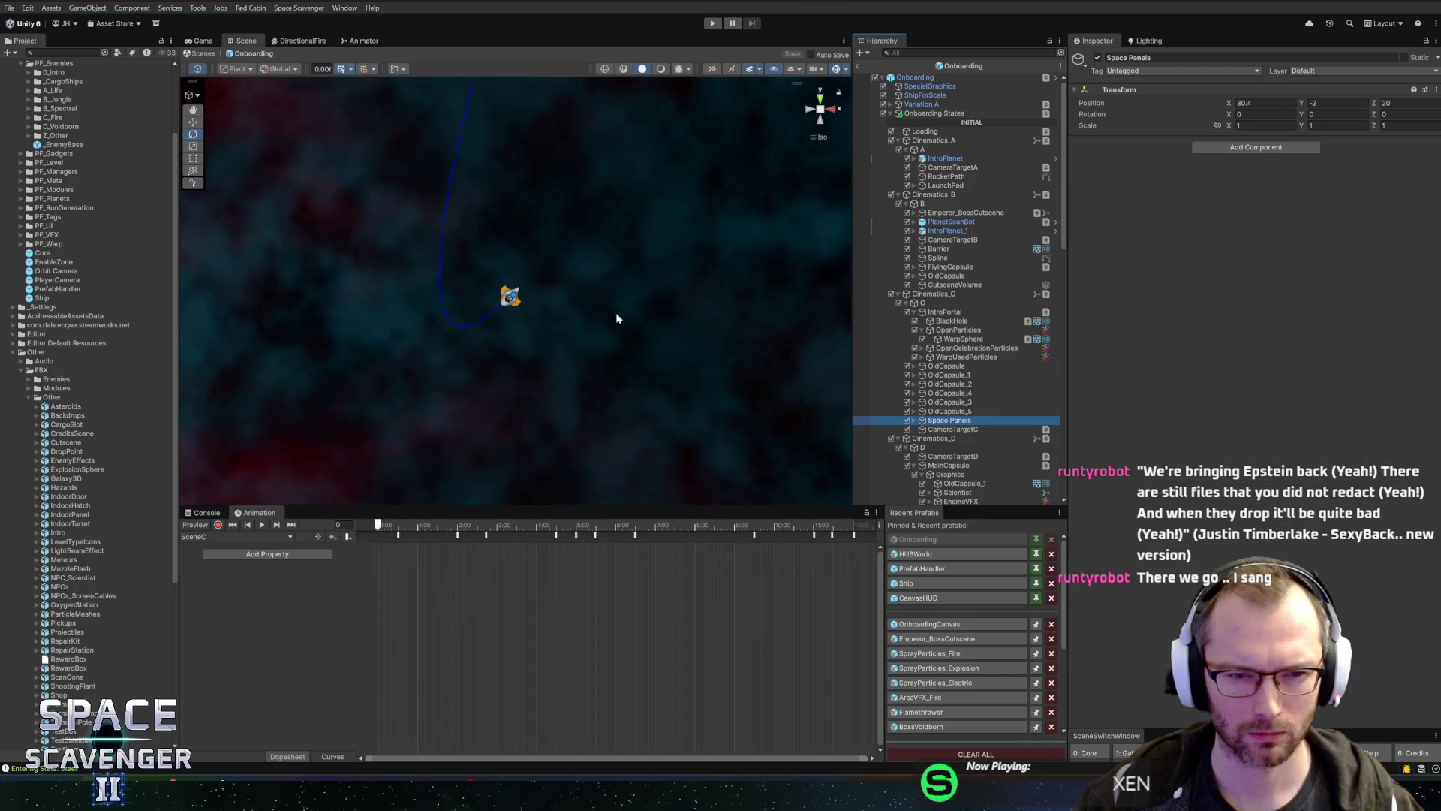
{"action": "mouse_move", "coordinate": [617, 315]}
{"action": "left_mouse_down"}
{"action": "mouse_move", "coordinate": [627, 298]}
{"action": "mouse_move", "coordinate": [597, 177]}
{"action": "mouse_move", "coordinate": [692, 138]}
{"action": "mouse_move", "coordinate": [563, 283]}
{"action": "left_mouse_up"}
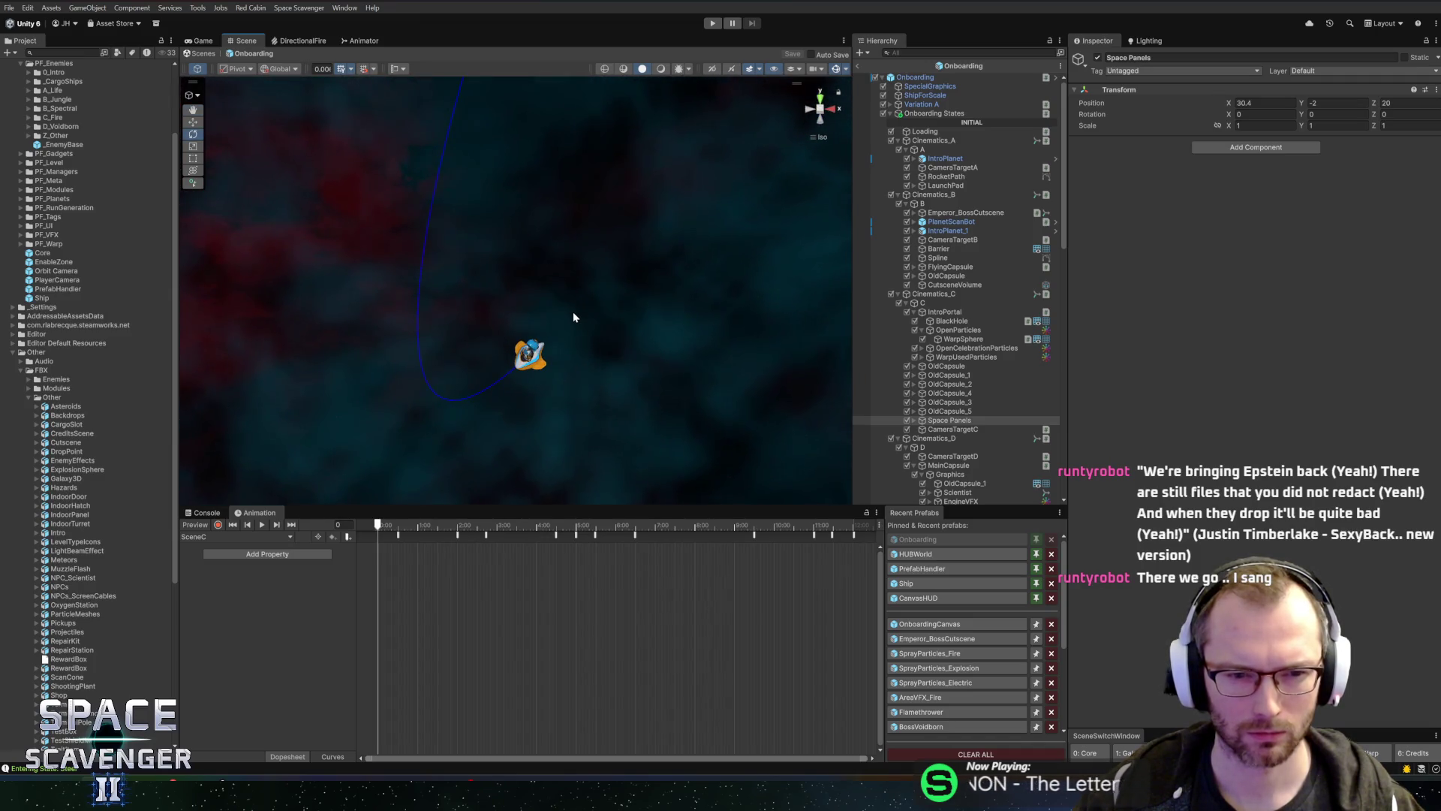
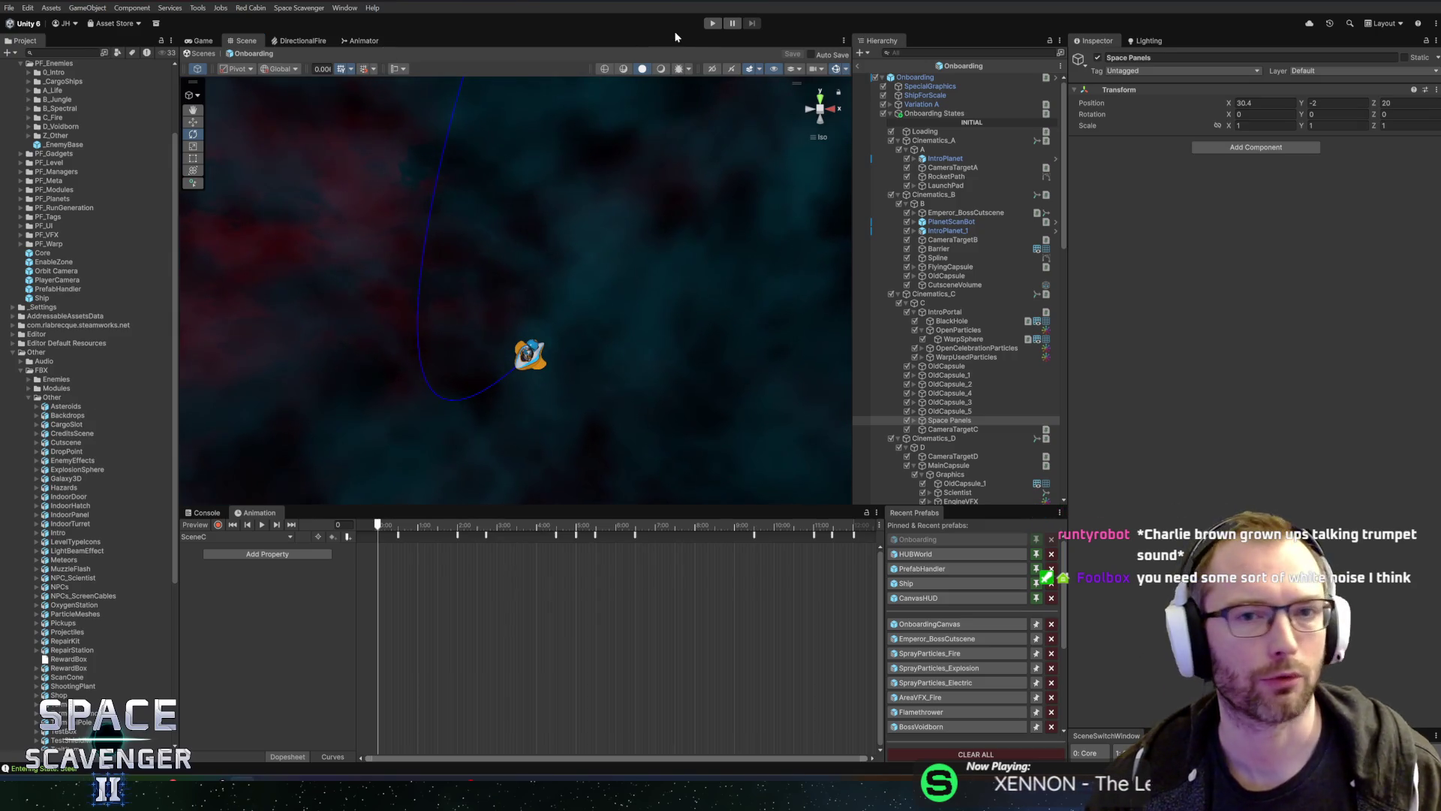
Step: Enter Play mode so Space Scavenger II's Onboarding level runs in the Game view
{"action": "left_click", "coordinate": [712, 24]}
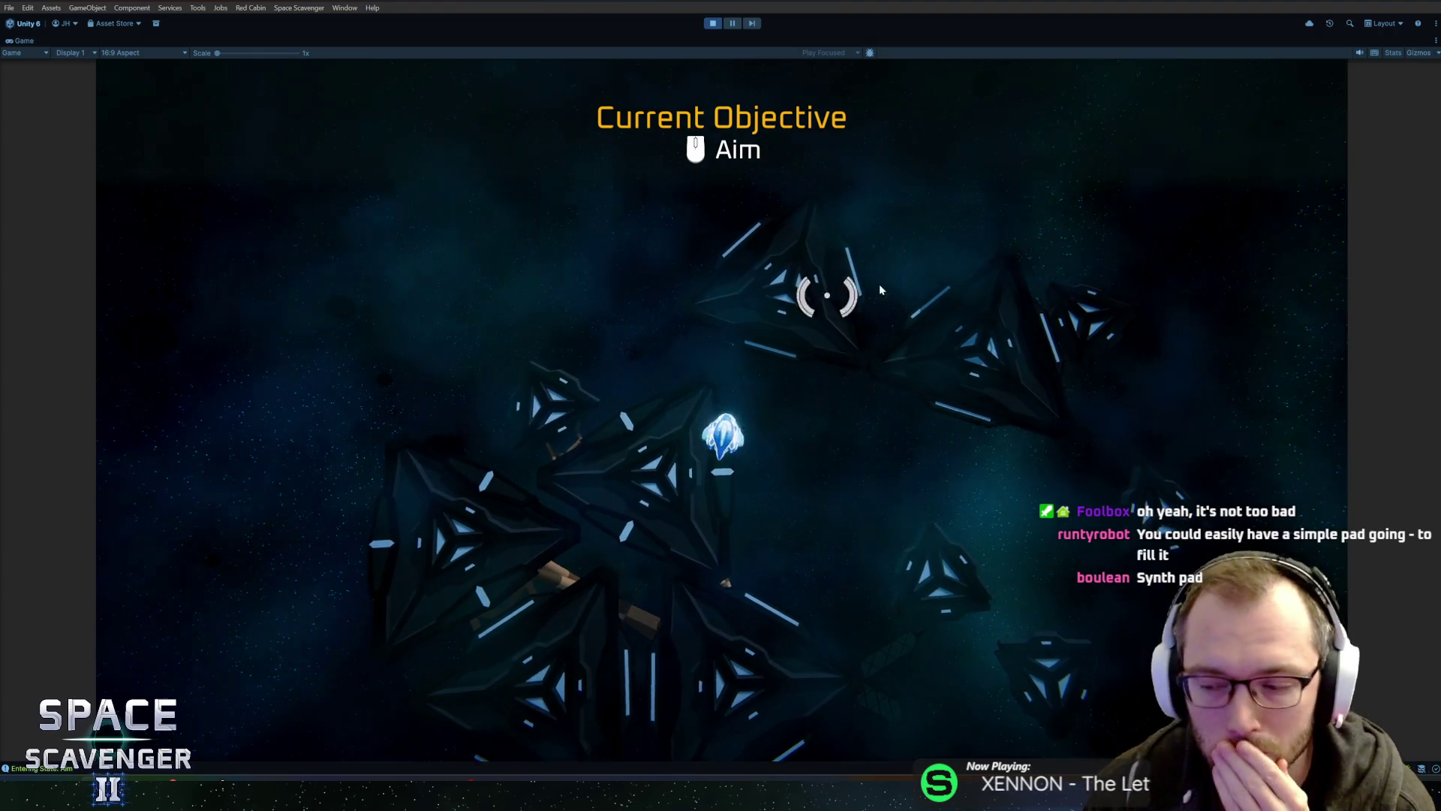
Step: Steer the ship with W through the asteroid field, then switch to the synth pads video
{"action": "mouse_move", "coordinate": [716, 391]}
{"action": "key", "text": "w"}
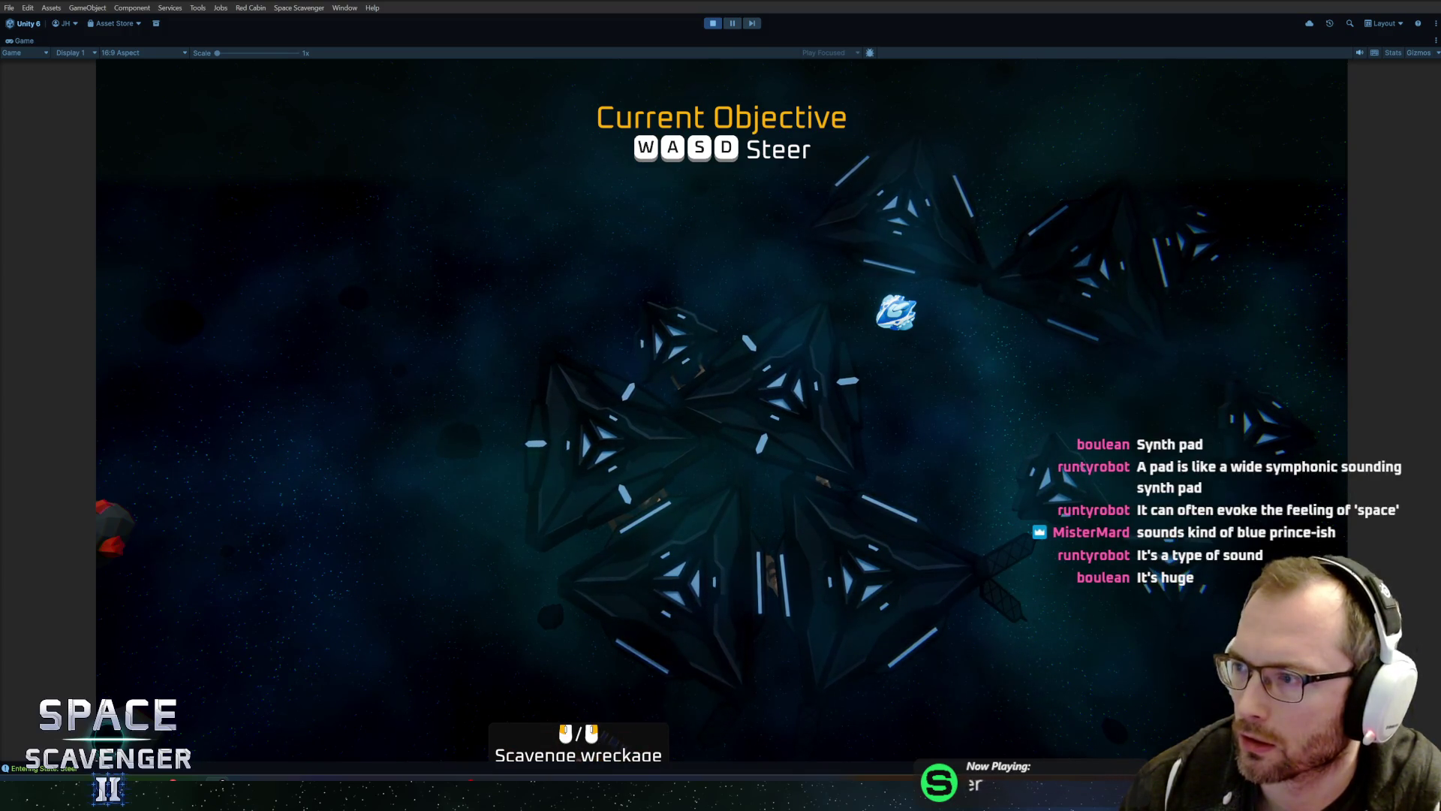
{"action": "key", "text": "alt+Tab"}
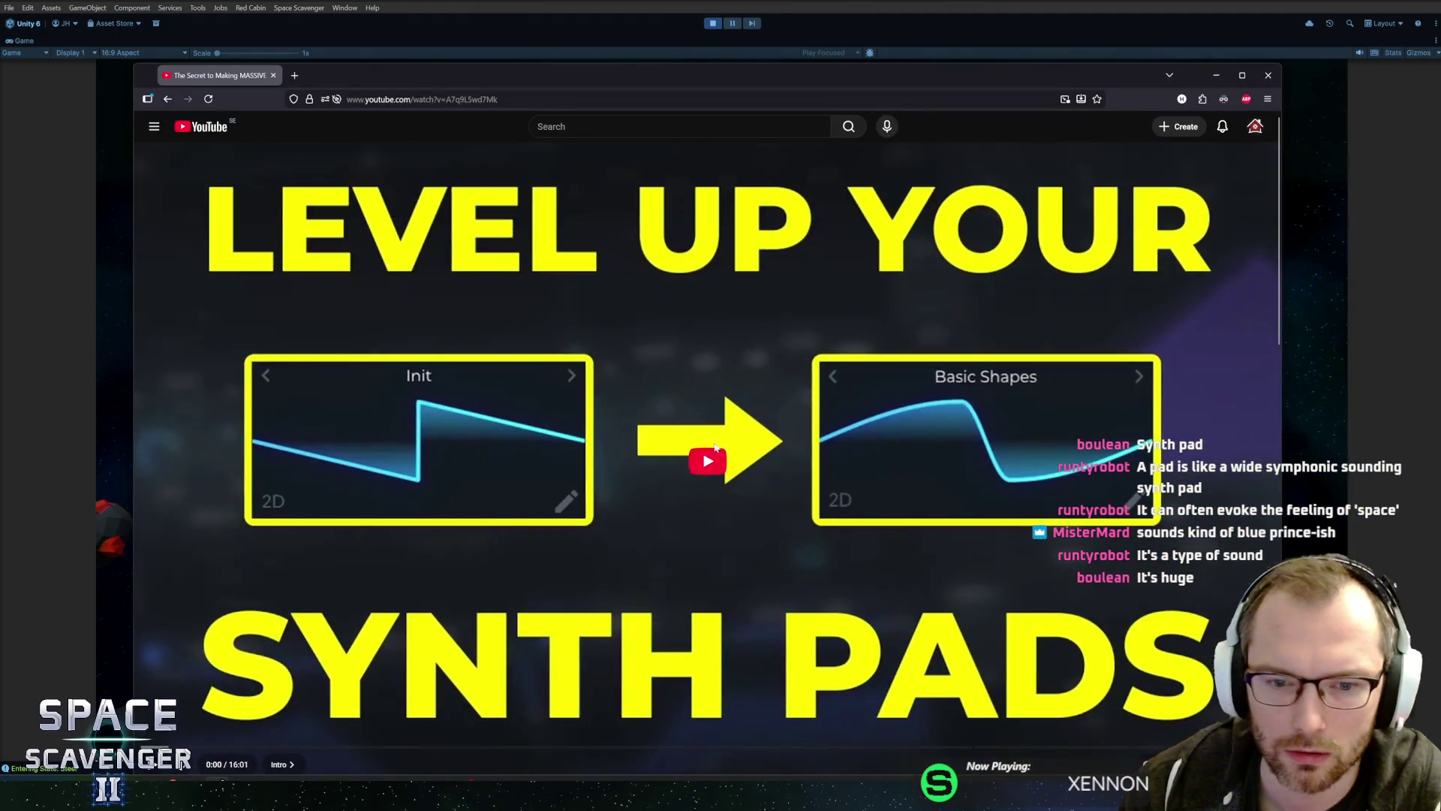
{"action": "left_click", "coordinate": [713, 454]}
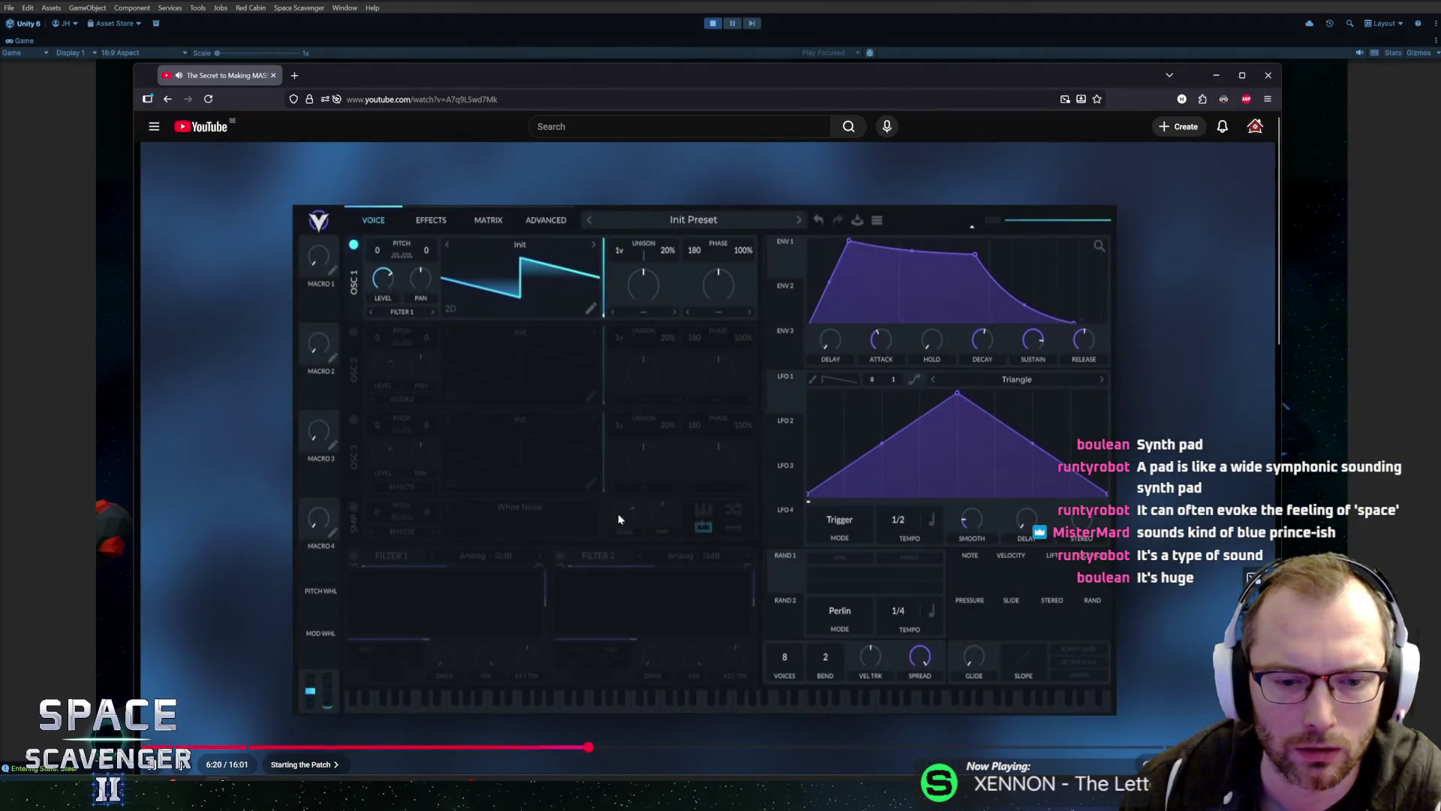
{"action": "left_click_drag", "start_coordinate": [654, 71], "coordinate": [645, 33]}
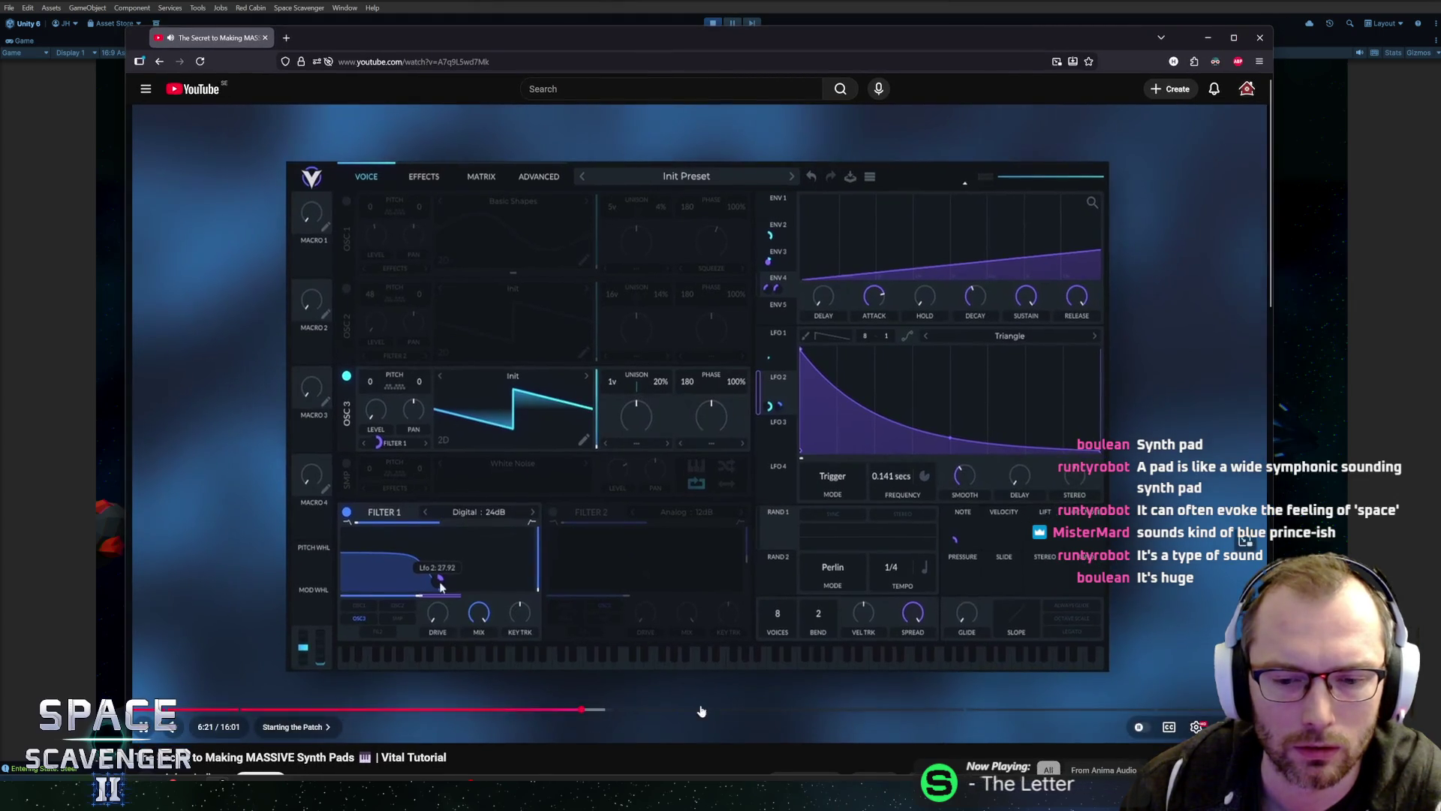
{"action": "left_click", "coordinate": [1107, 708]}
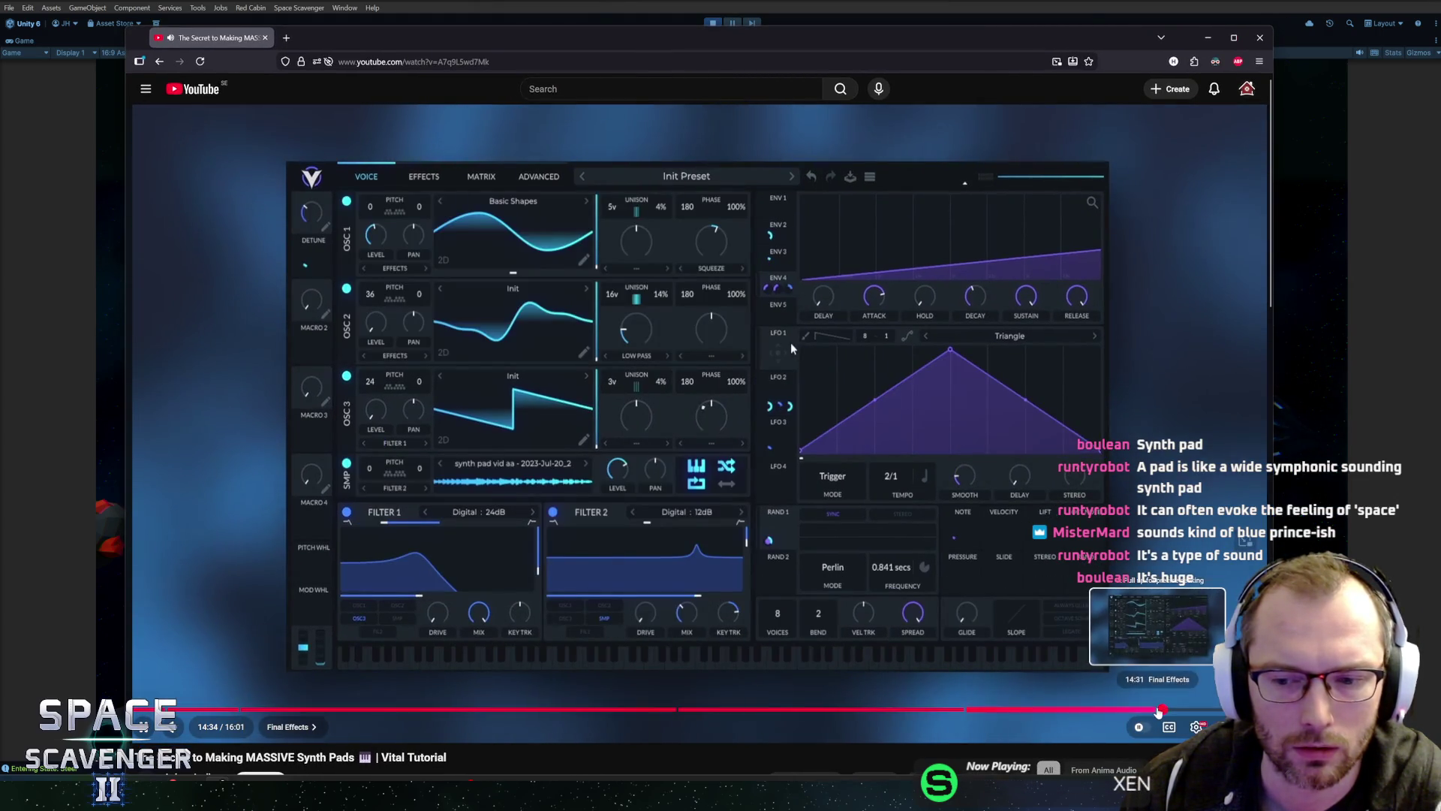
{"action": "left_click", "coordinate": [1162, 709]}
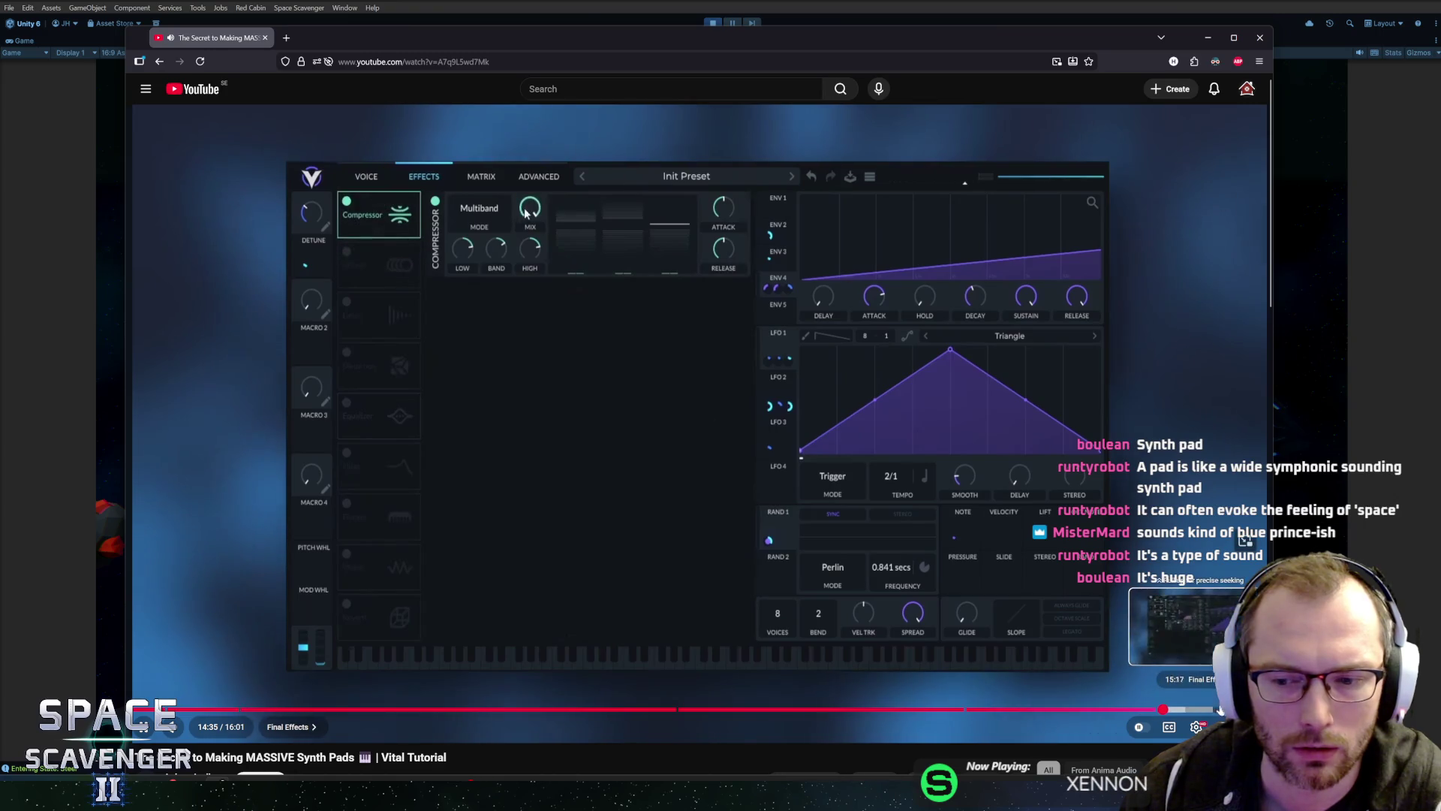
{"action": "left_click", "coordinate": [1228, 709]}
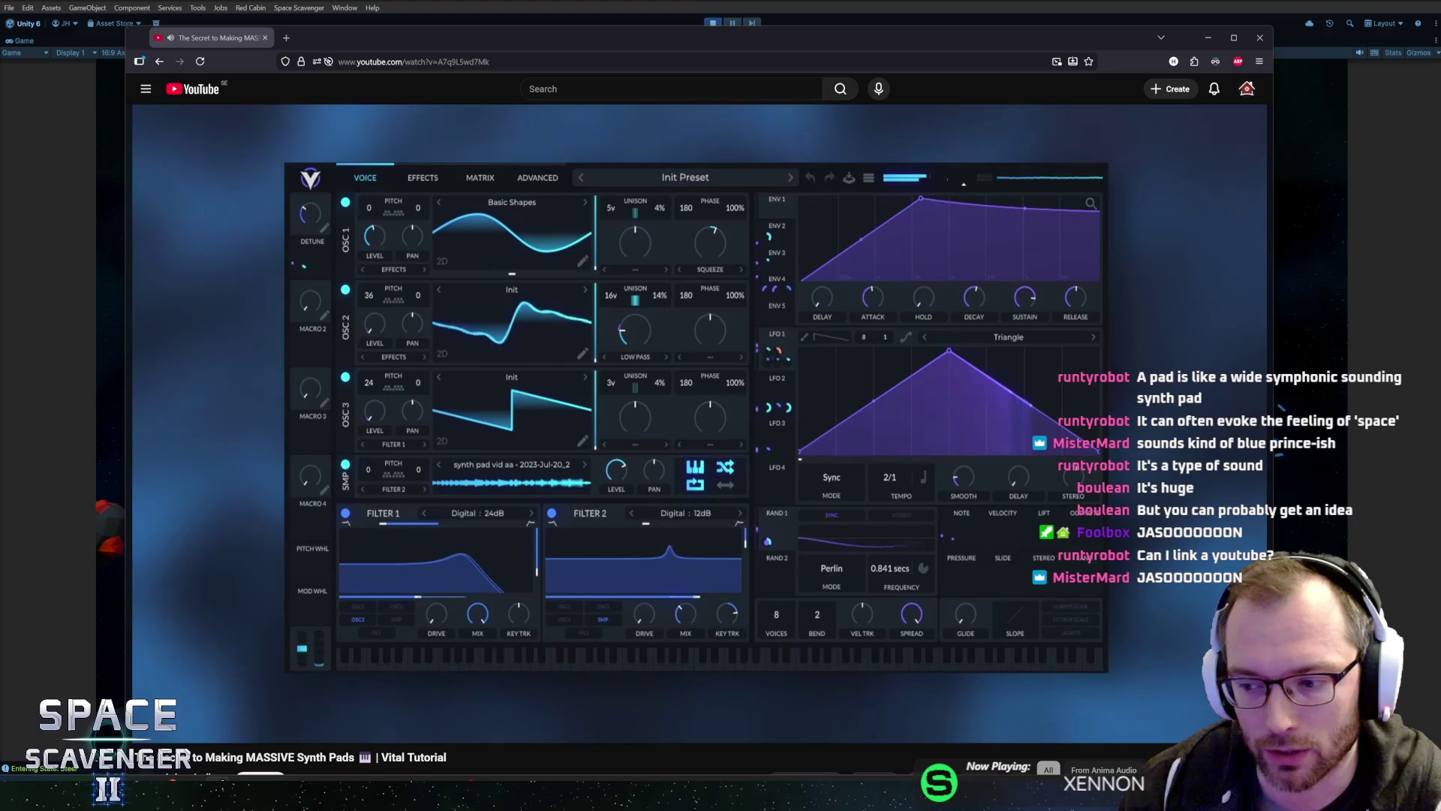
{"action": "key", "text": "Left"}
{"action": "key", "text": "Left"}
{"action": "key", "text": "Left"}
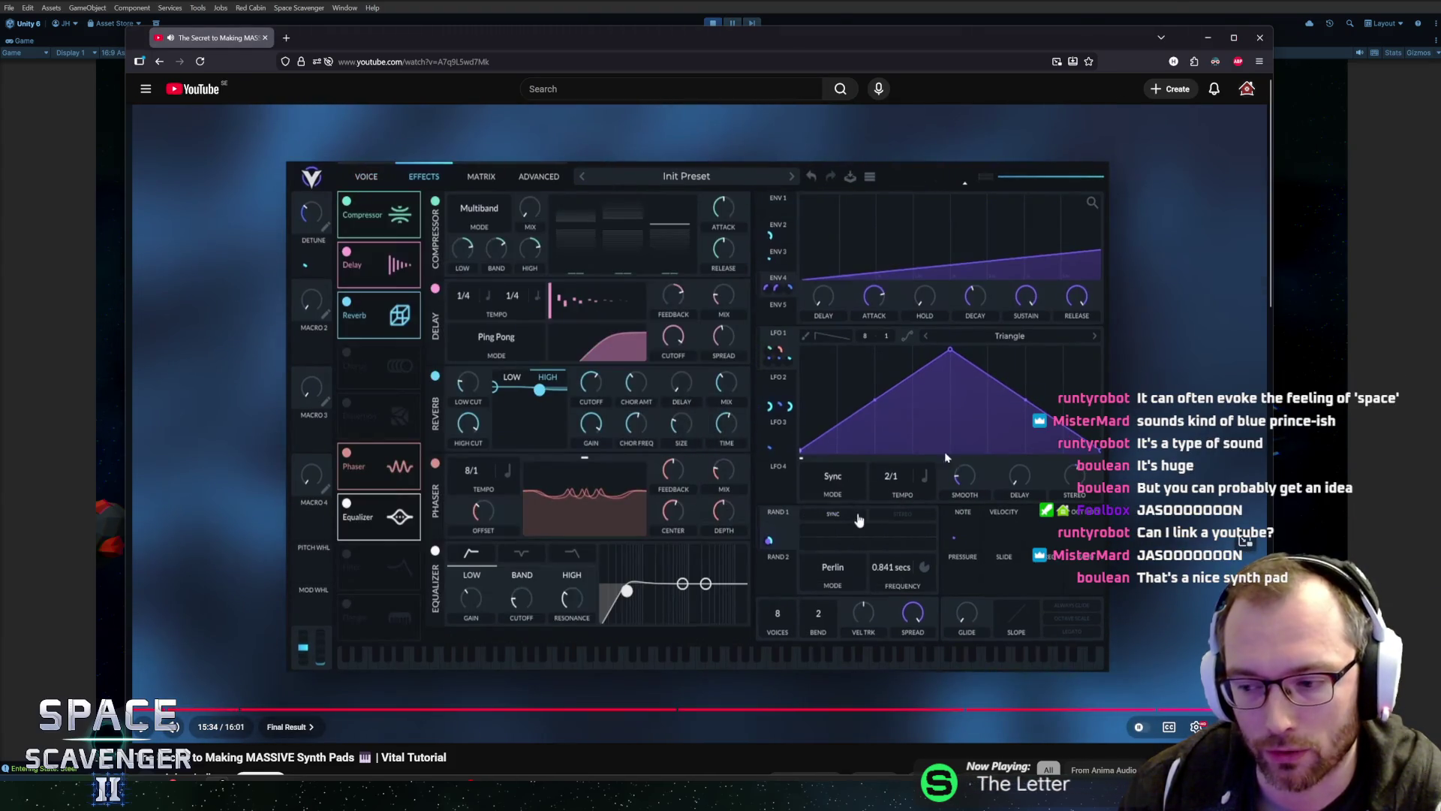
{"action": "left_click", "coordinate": [650, 385]}
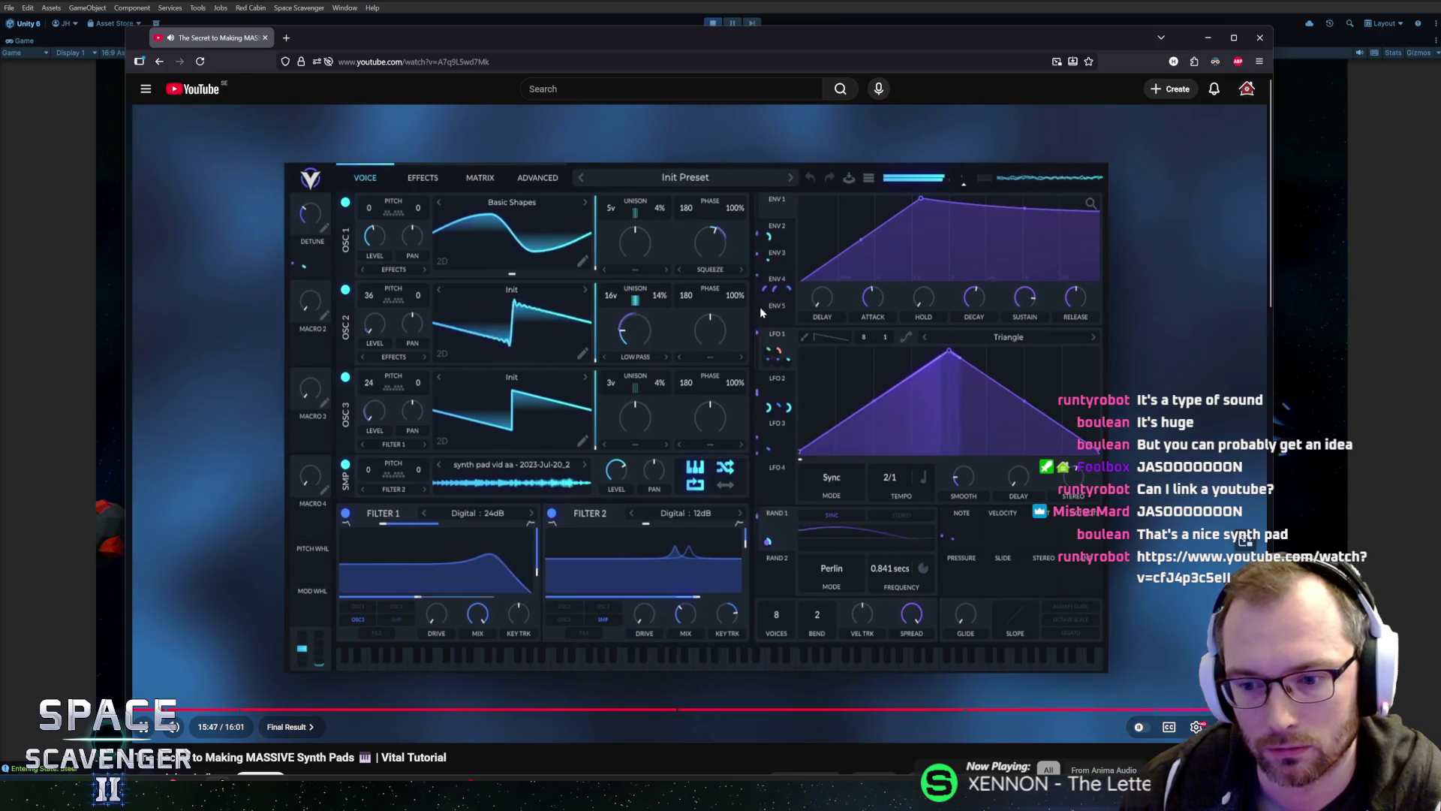
{"action": "left_click", "coordinate": [730, 306]}
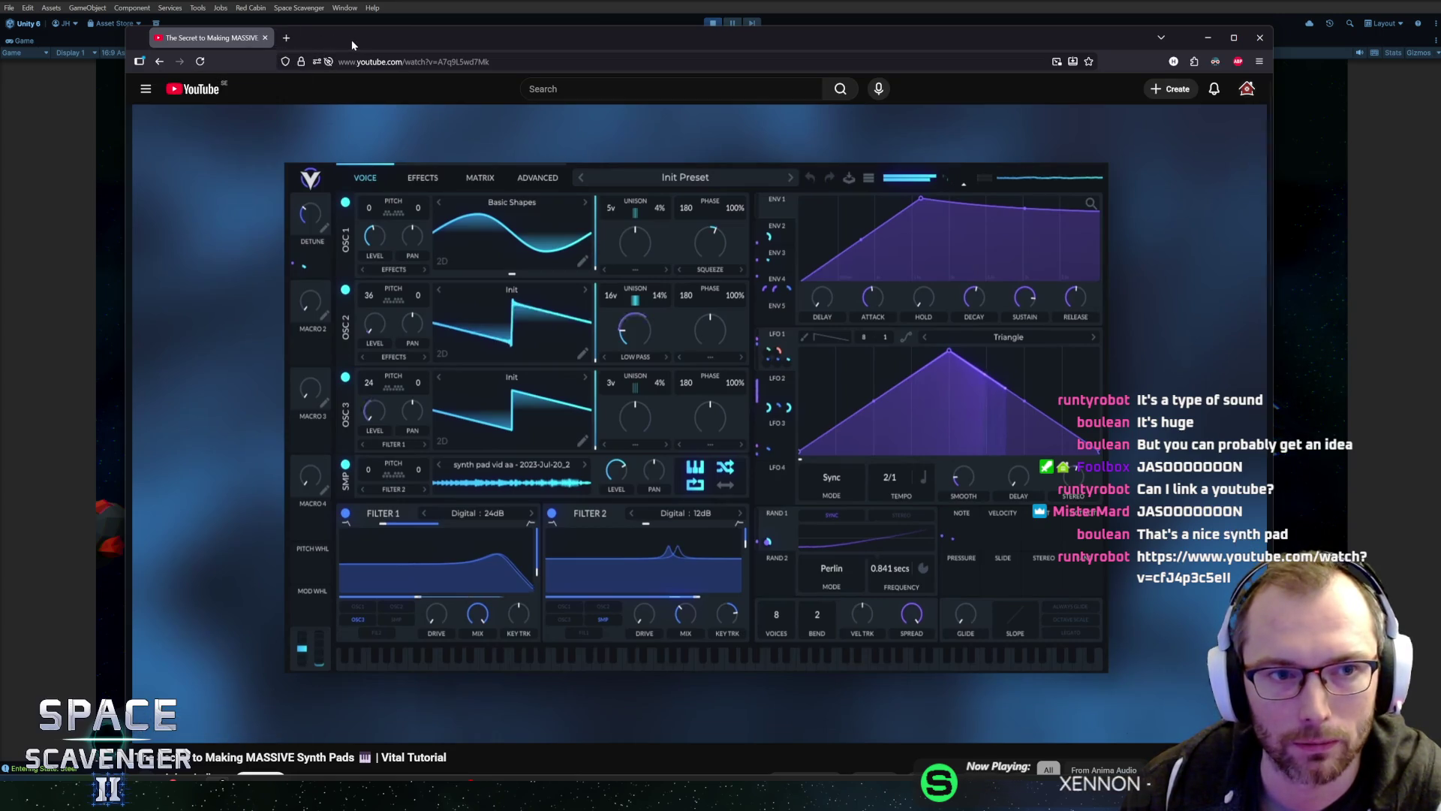
{"action": "left_click", "coordinate": [1208, 39]}
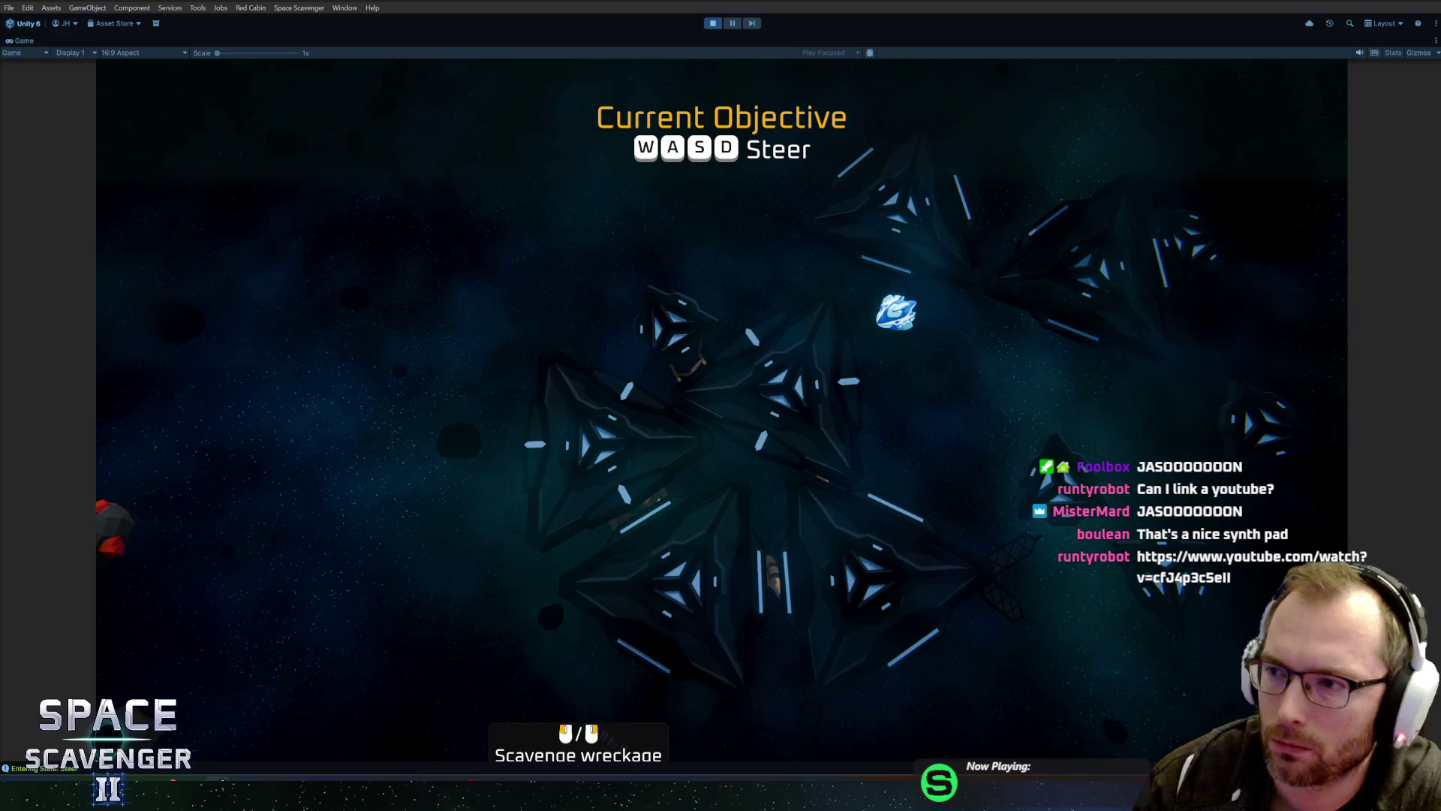
{"action": "mouse_move", "coordinate": [1440, 188]}
{"action": "left_mouse_down"}
{"action": "mouse_move", "coordinate": [577, 166]}
{"action": "mouse_move", "coordinate": [444, 50]}
{"action": "left_mouse_up"}
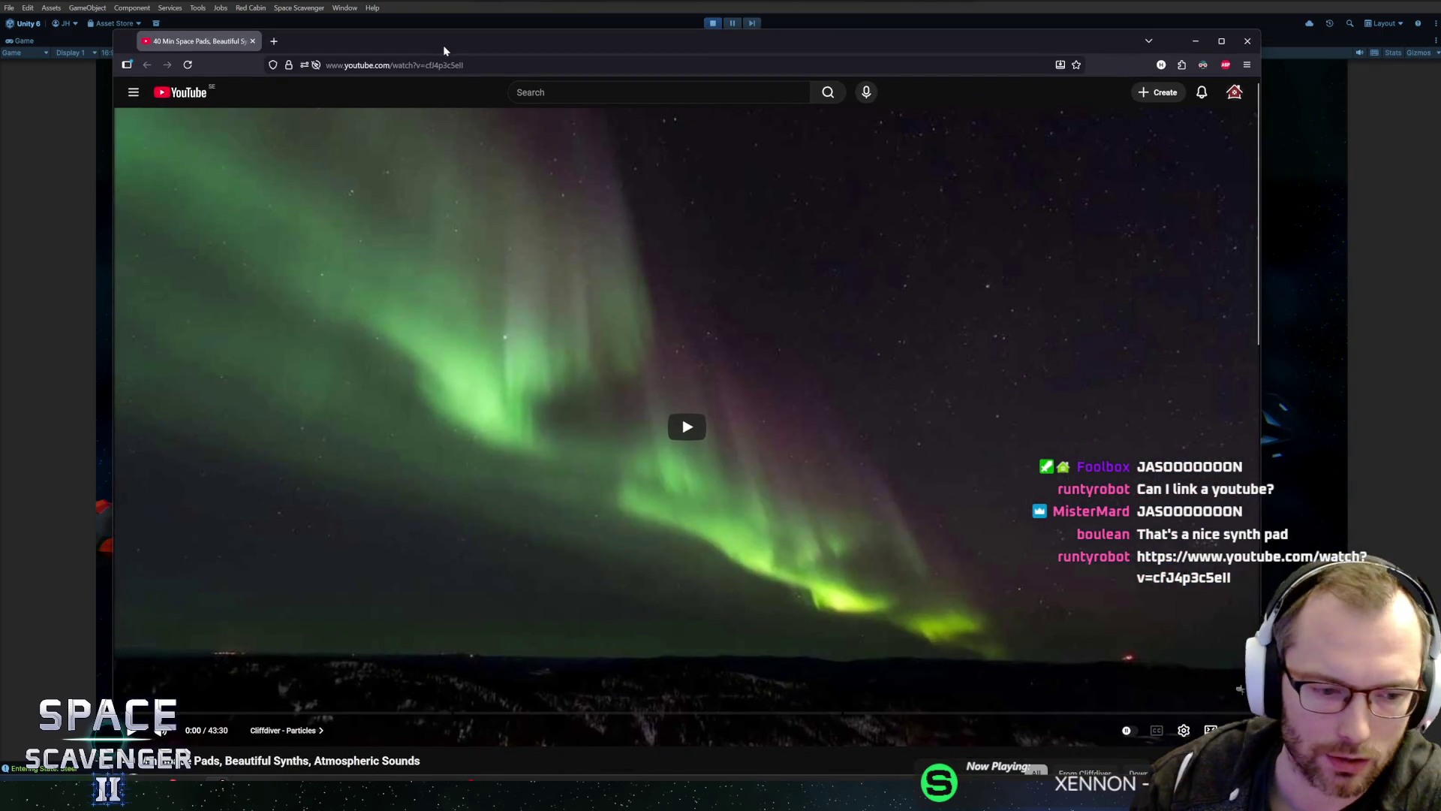
Step: Start the space pads ambient video playing, then return to the Unity editor
{"action": "left_click", "coordinate": [672, 427]}
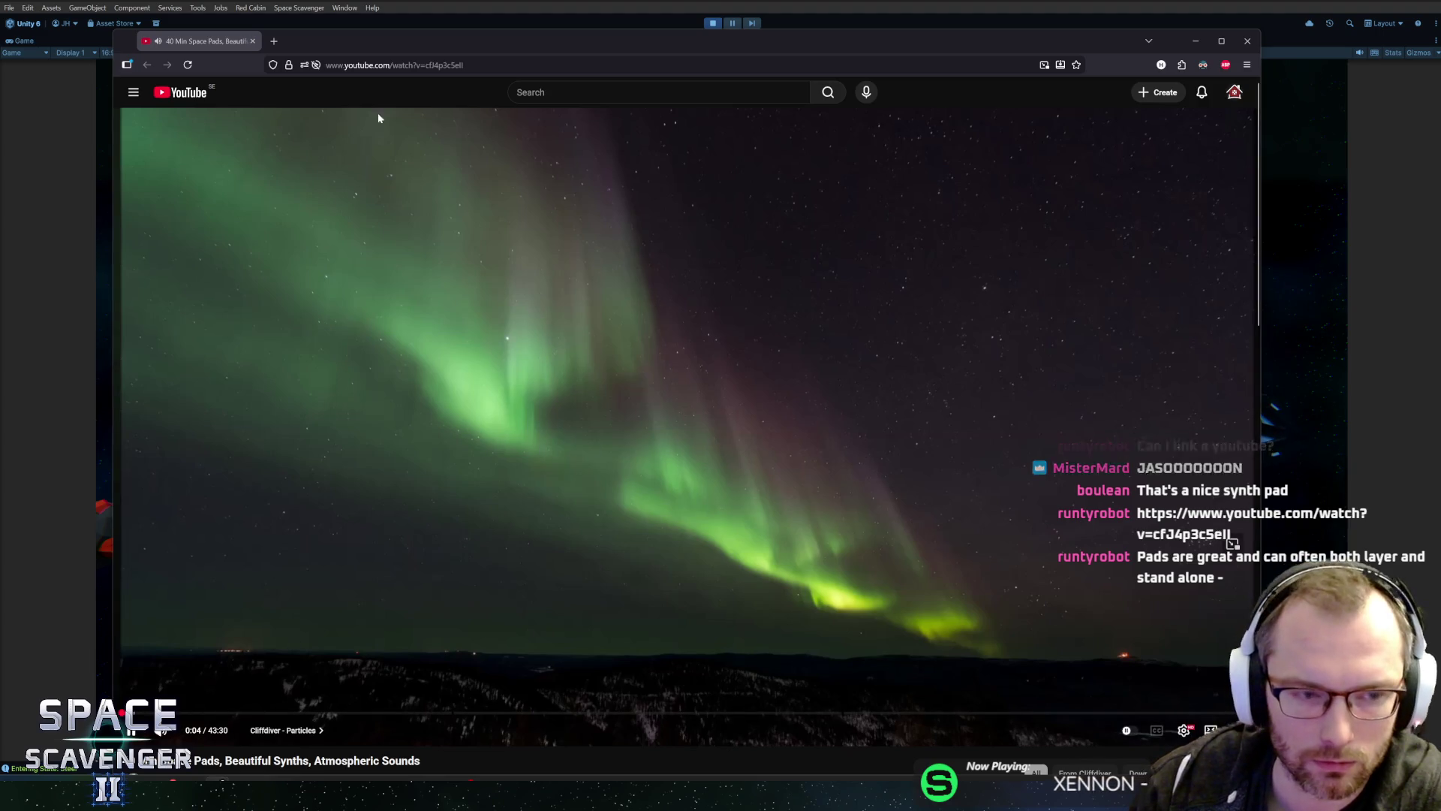
{"action": "left_click", "coordinate": [713, 23]}
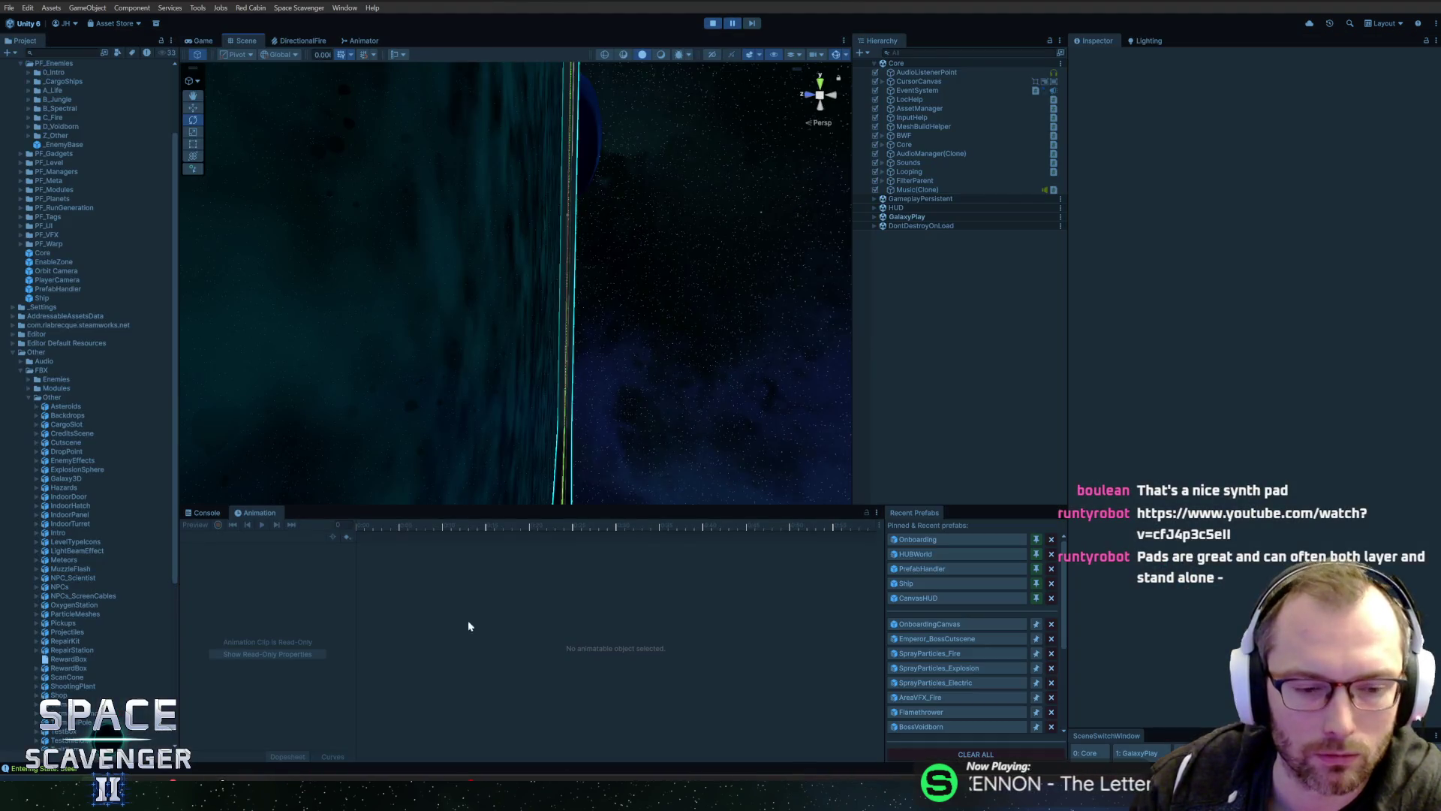
Step: Sample the space pads video at about 6:50, 14:00, 12:47 and 21:31
{"action": "mouse_move", "coordinate": [405, 795]}
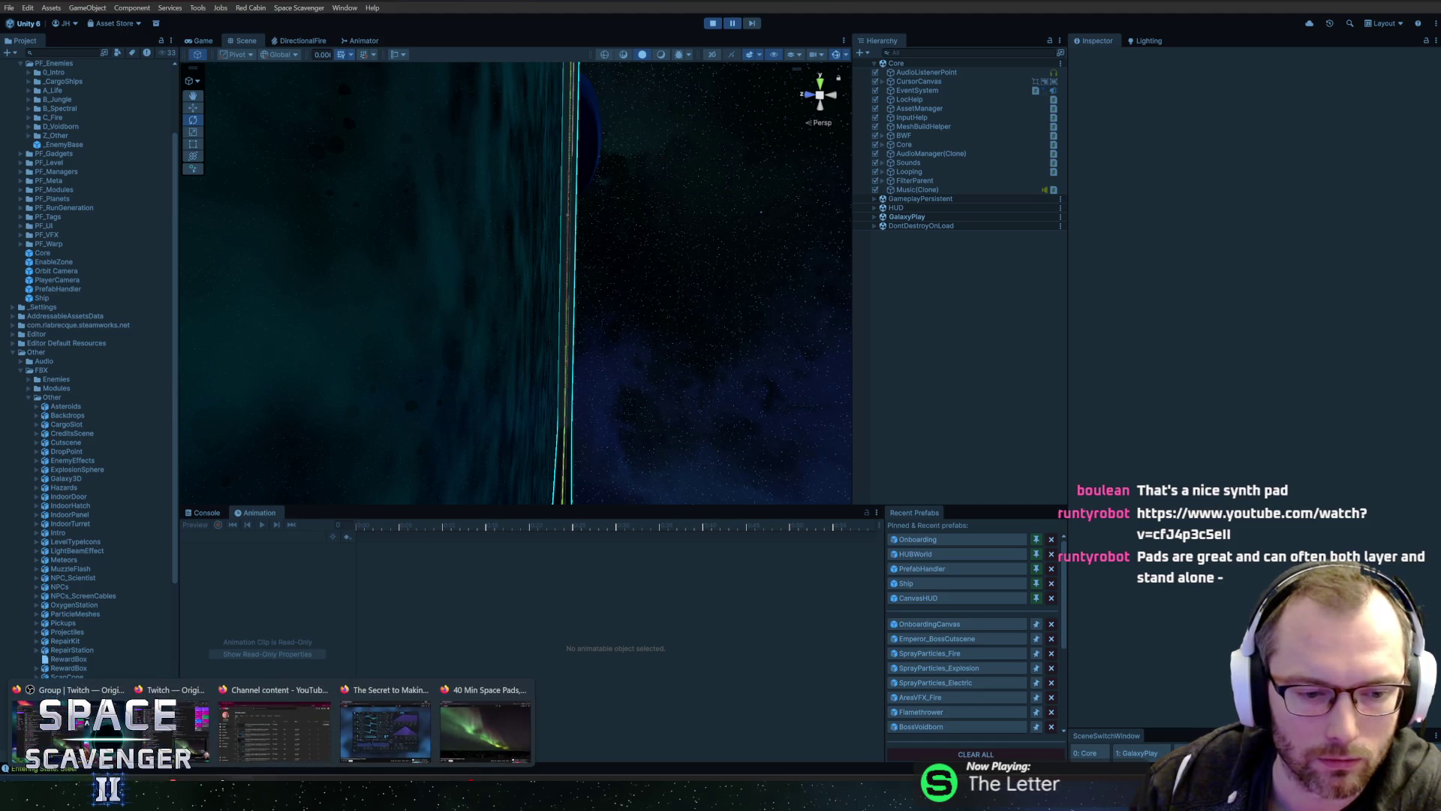
{"action": "left_click", "coordinate": [488, 683]}
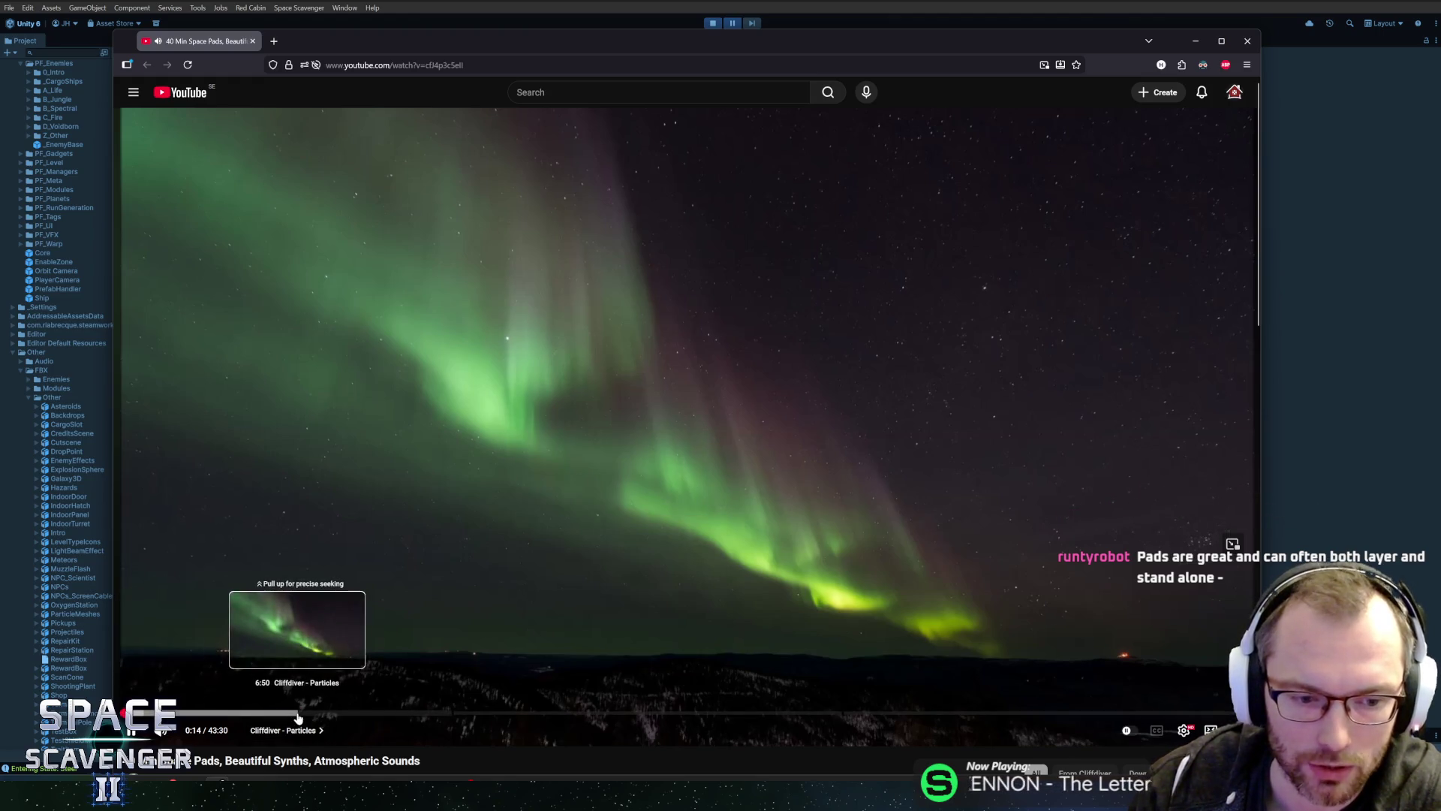
{"action": "left_click", "coordinate": [297, 713]}
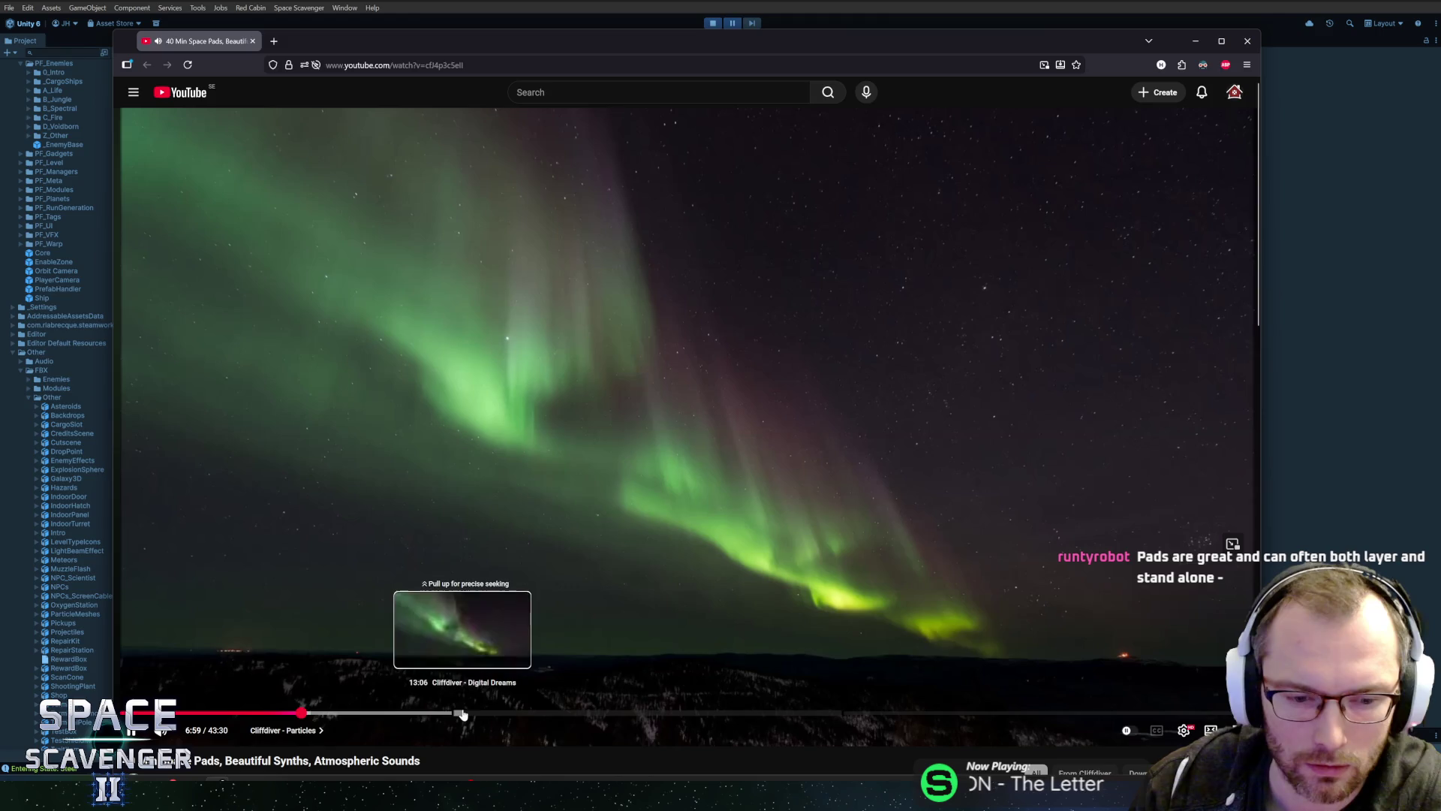
{"action": "left_click", "coordinate": [485, 712]}
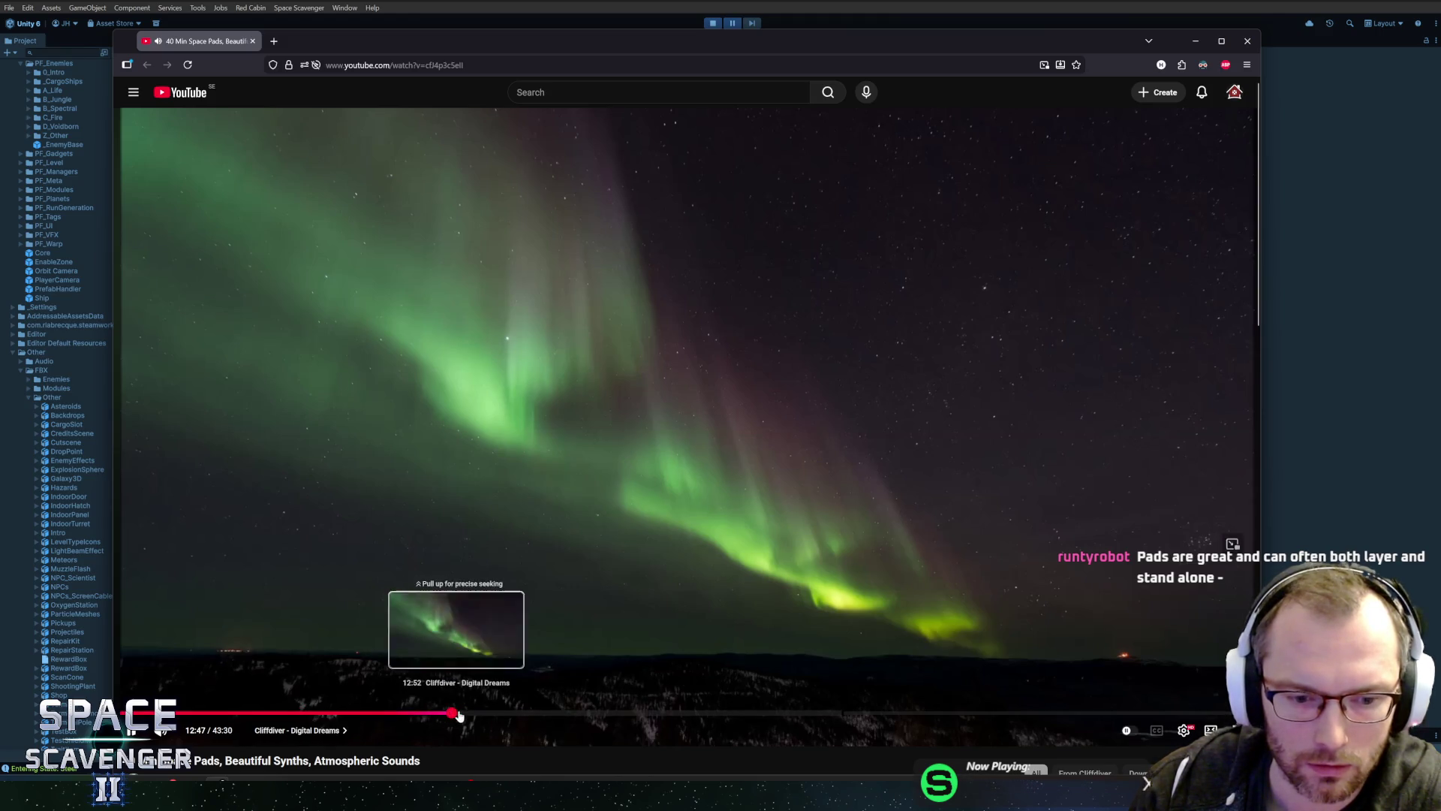
{"action": "left_click", "coordinate": [458, 713]}
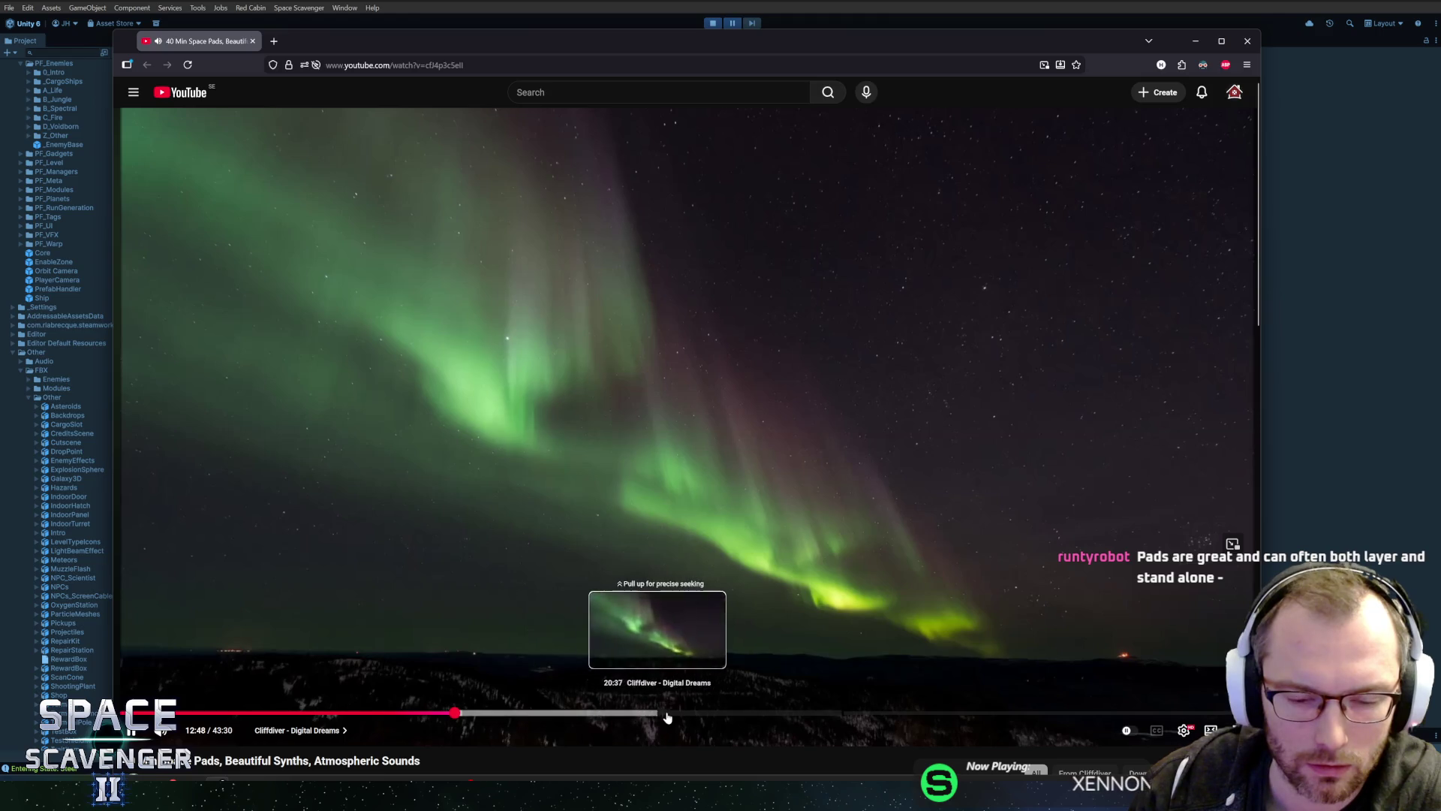
{"action": "left_click", "coordinate": [675, 714]}
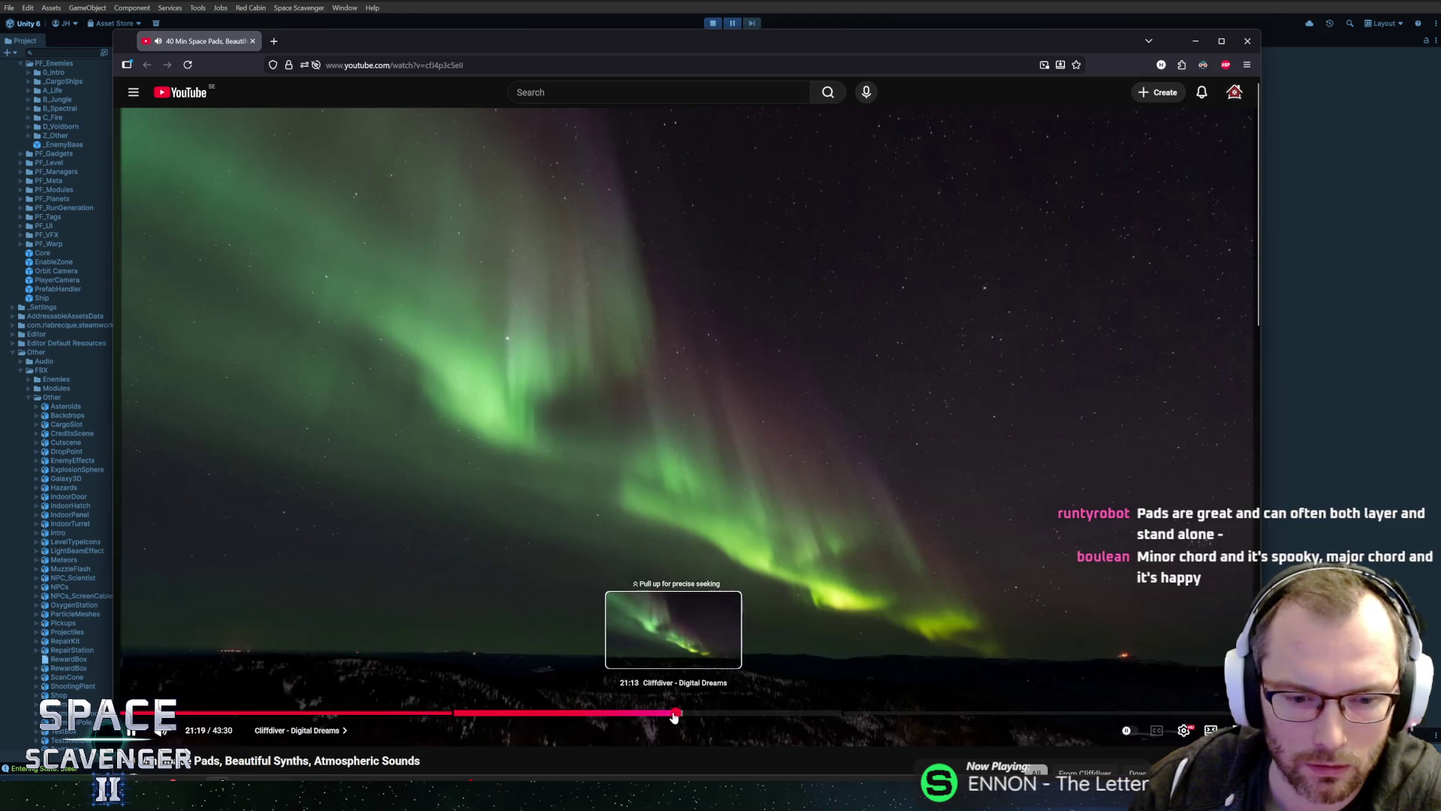
{"action": "key", "text": "l"}
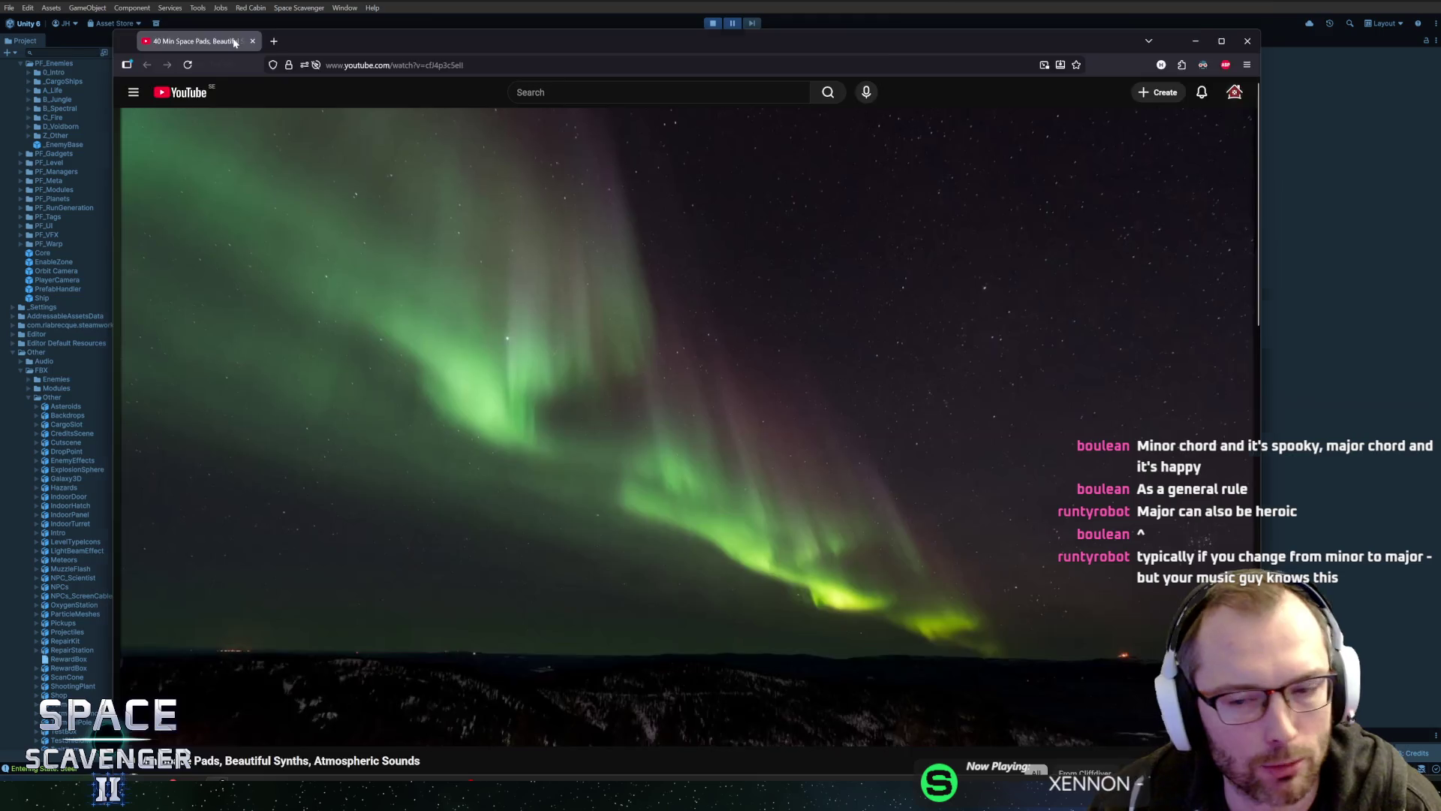
{"action": "key", "text": "alt+Tab"}
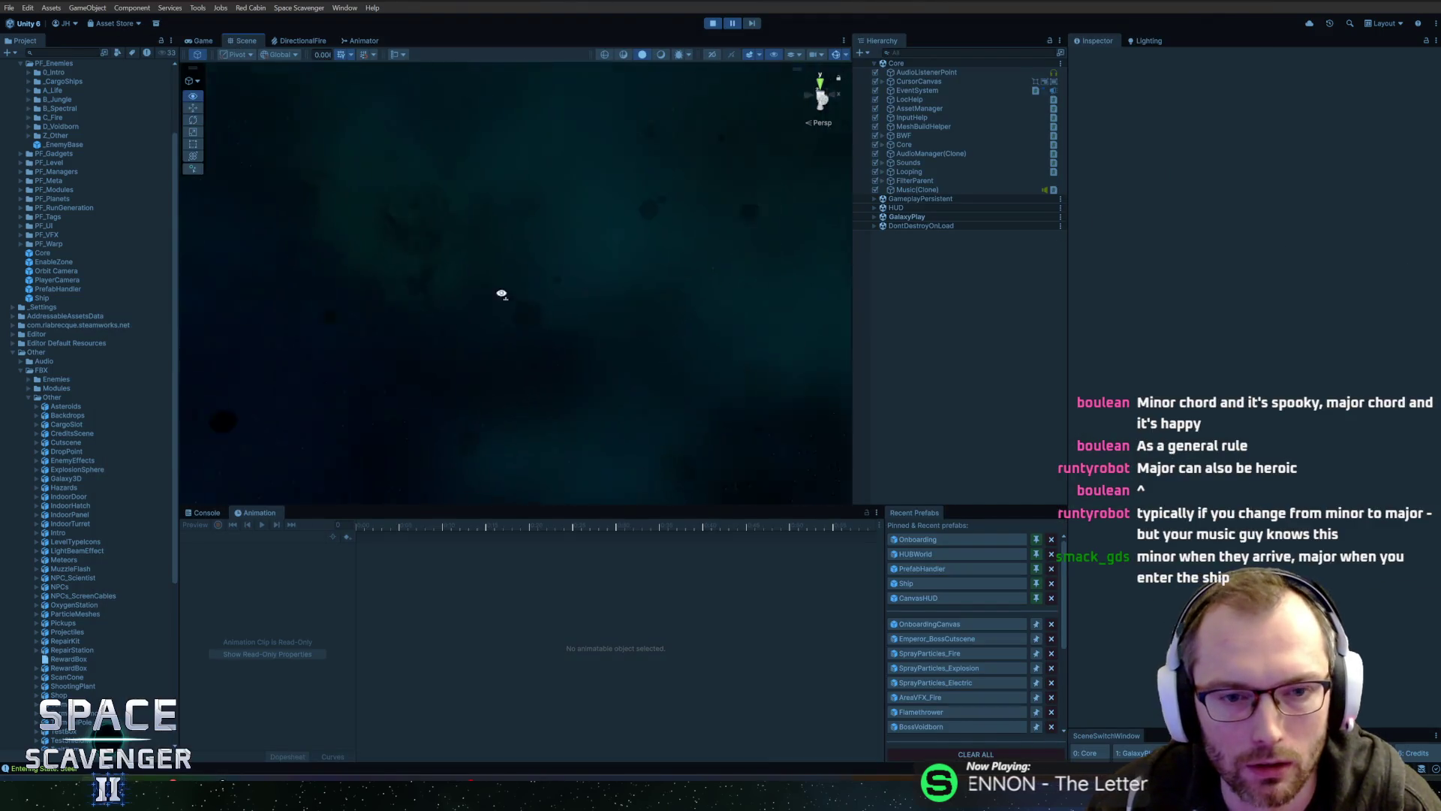
Step: Pan and zoom around the level in the Scene view, then unpause the game
{"action": "mouse_move", "coordinate": [642, 329]}
{"action": "left_mouse_down"}
{"action": "mouse_move", "coordinate": [601, 247]}
{"action": "mouse_move", "coordinate": [637, 283]}
{"action": "mouse_move", "coordinate": [515, 241]}
{"action": "mouse_move", "coordinate": [538, 236]}
{"action": "left_mouse_up"}
{"action": "scroll", "coordinate": [544, 314], "scroll_direction": "down", "scroll_amount": 10}
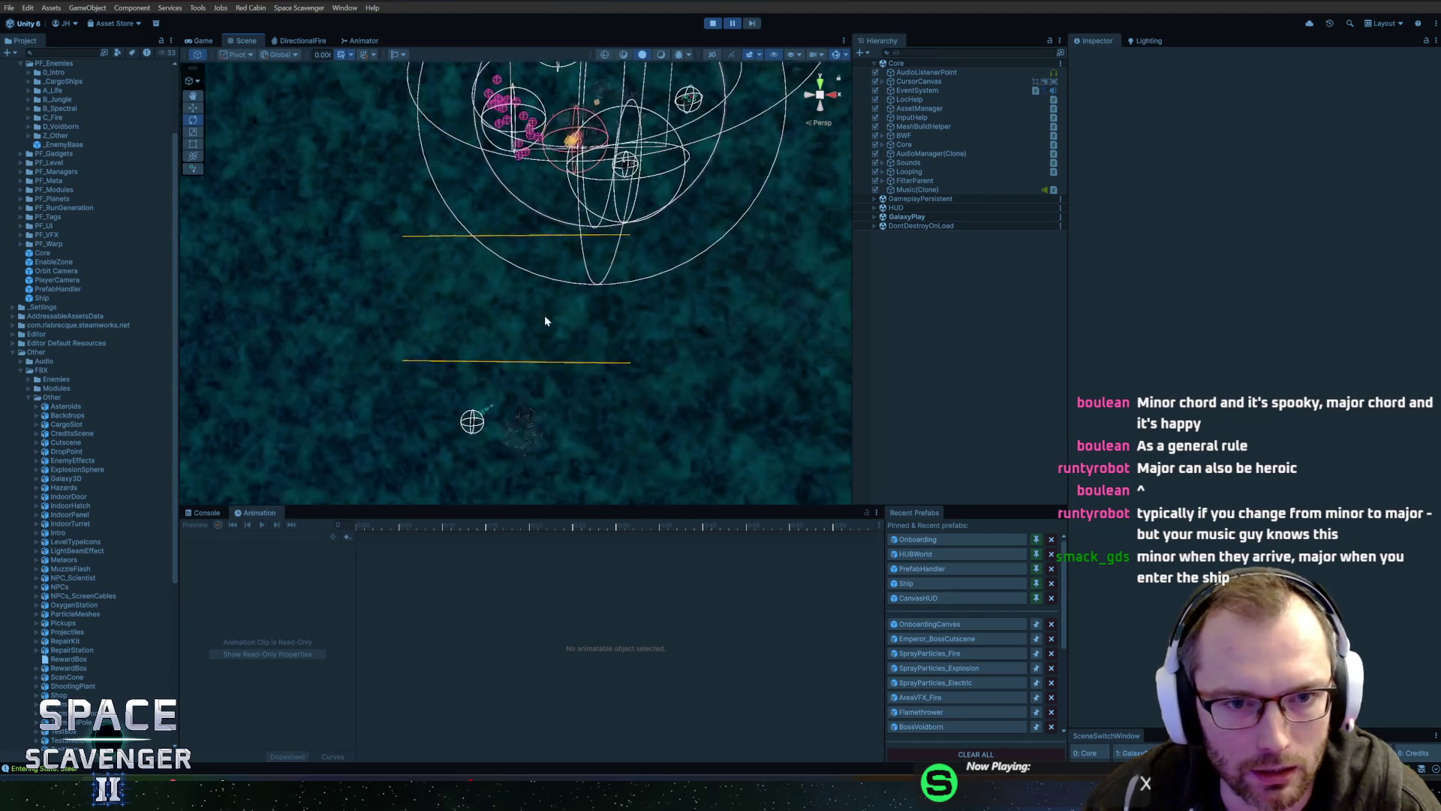
{"action": "scroll", "coordinate": [530, 350], "scroll_direction": "up", "scroll_amount": 4}
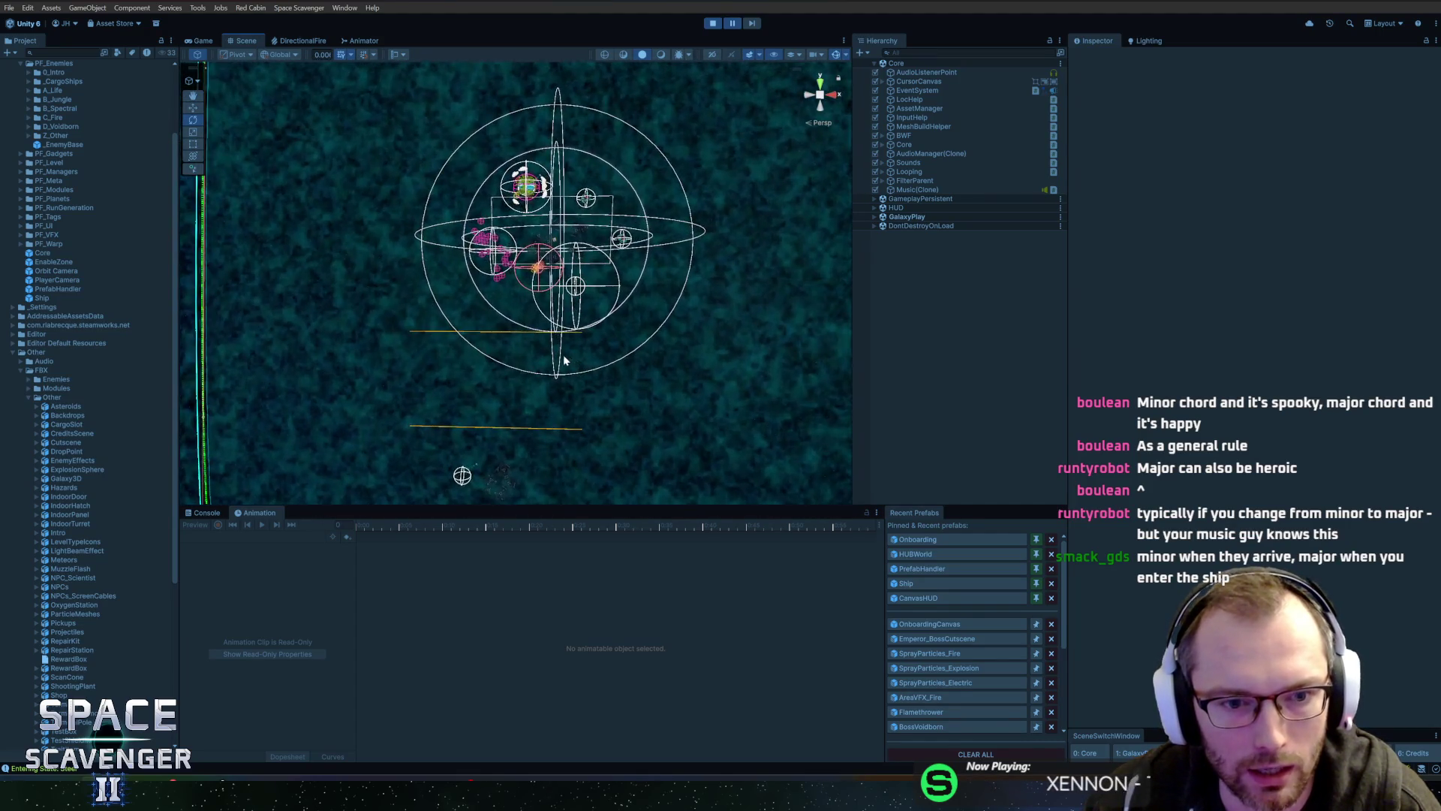
{"action": "left_click", "coordinate": [730, 28]}
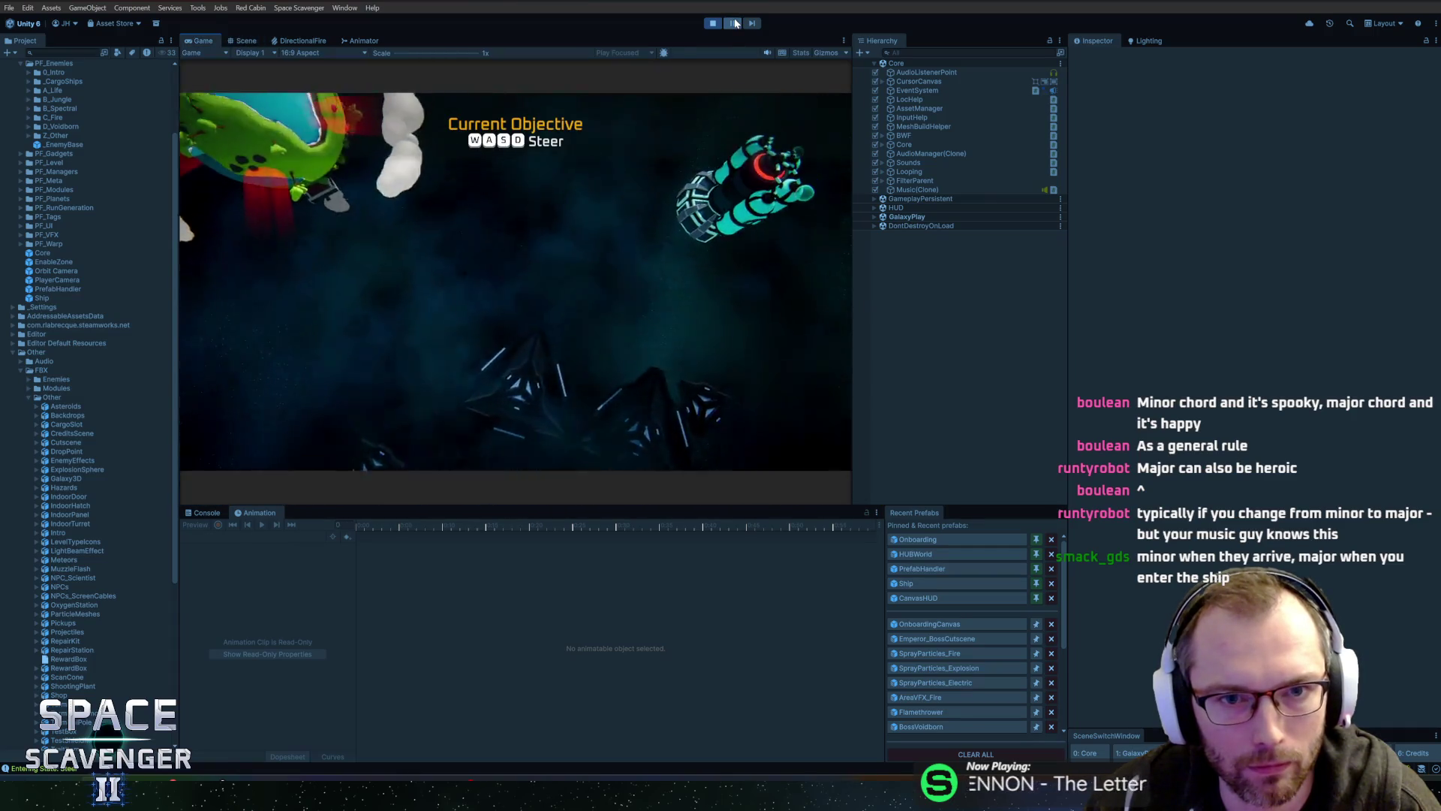
Step: Exit Play mode to return to editing with the Scene view showing
{"action": "left_click", "coordinate": [713, 25]}
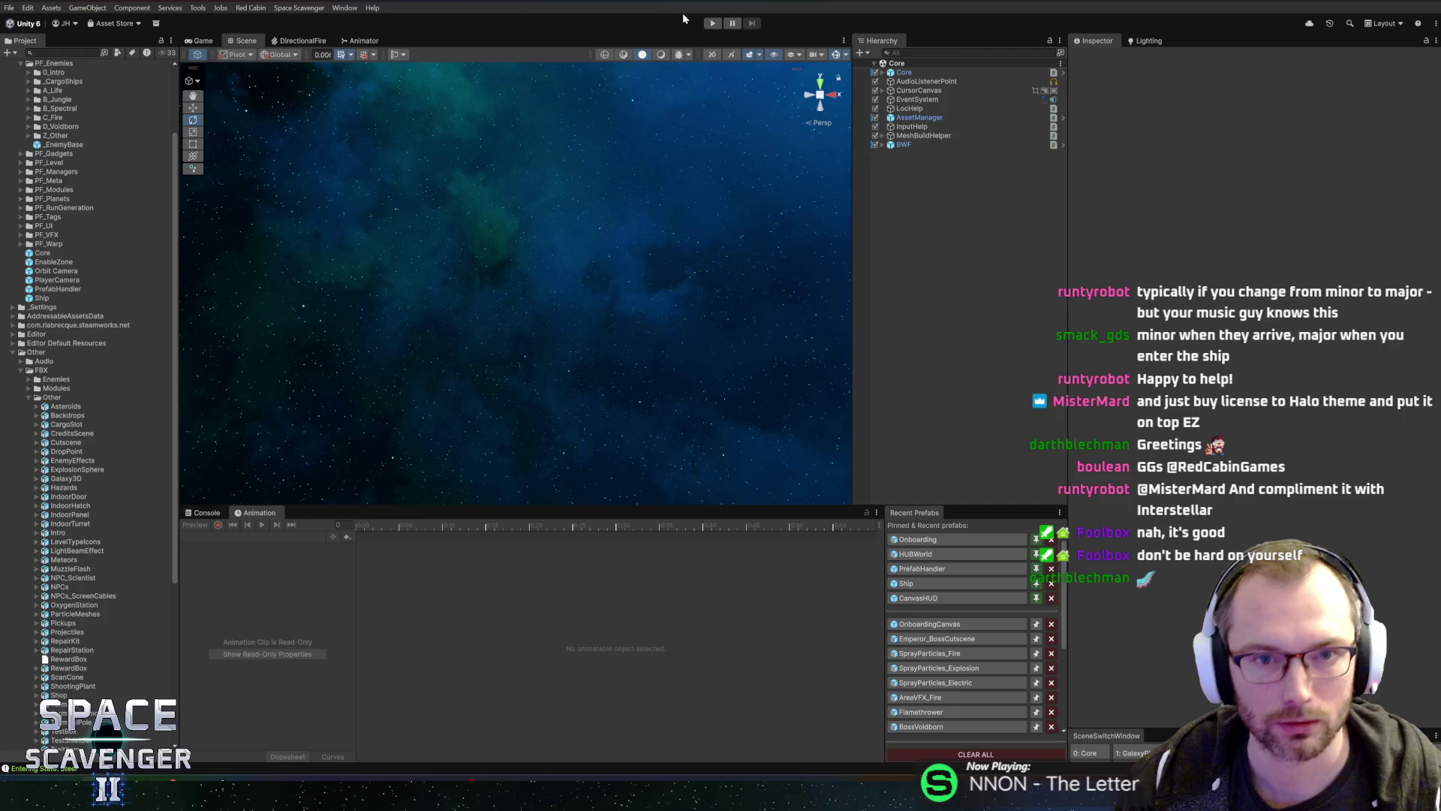
Step: Restart Play mode and maximize the Game view with Shift+Space
{"action": "left_click", "coordinate": [709, 23]}
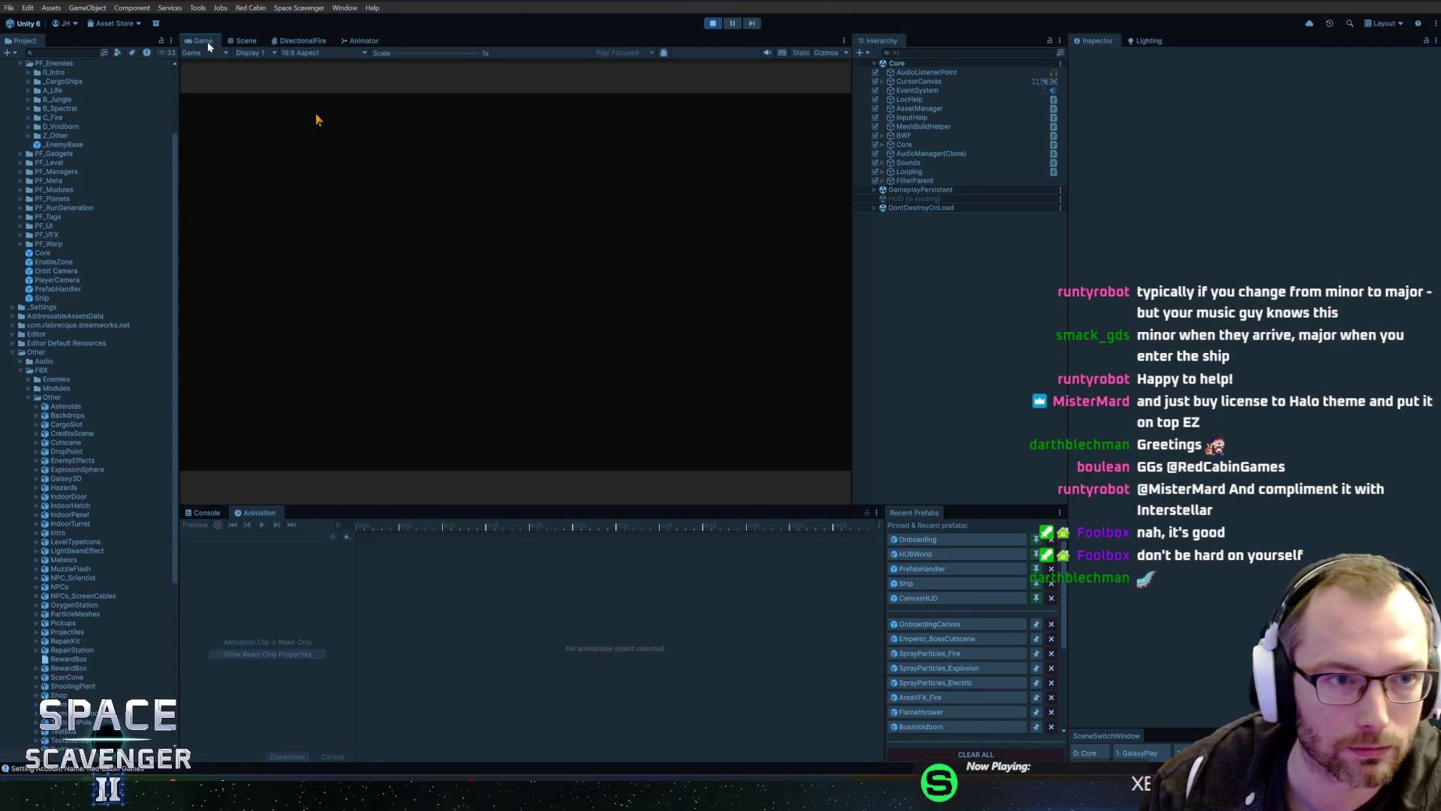
{"action": "key", "text": "shift+space"}
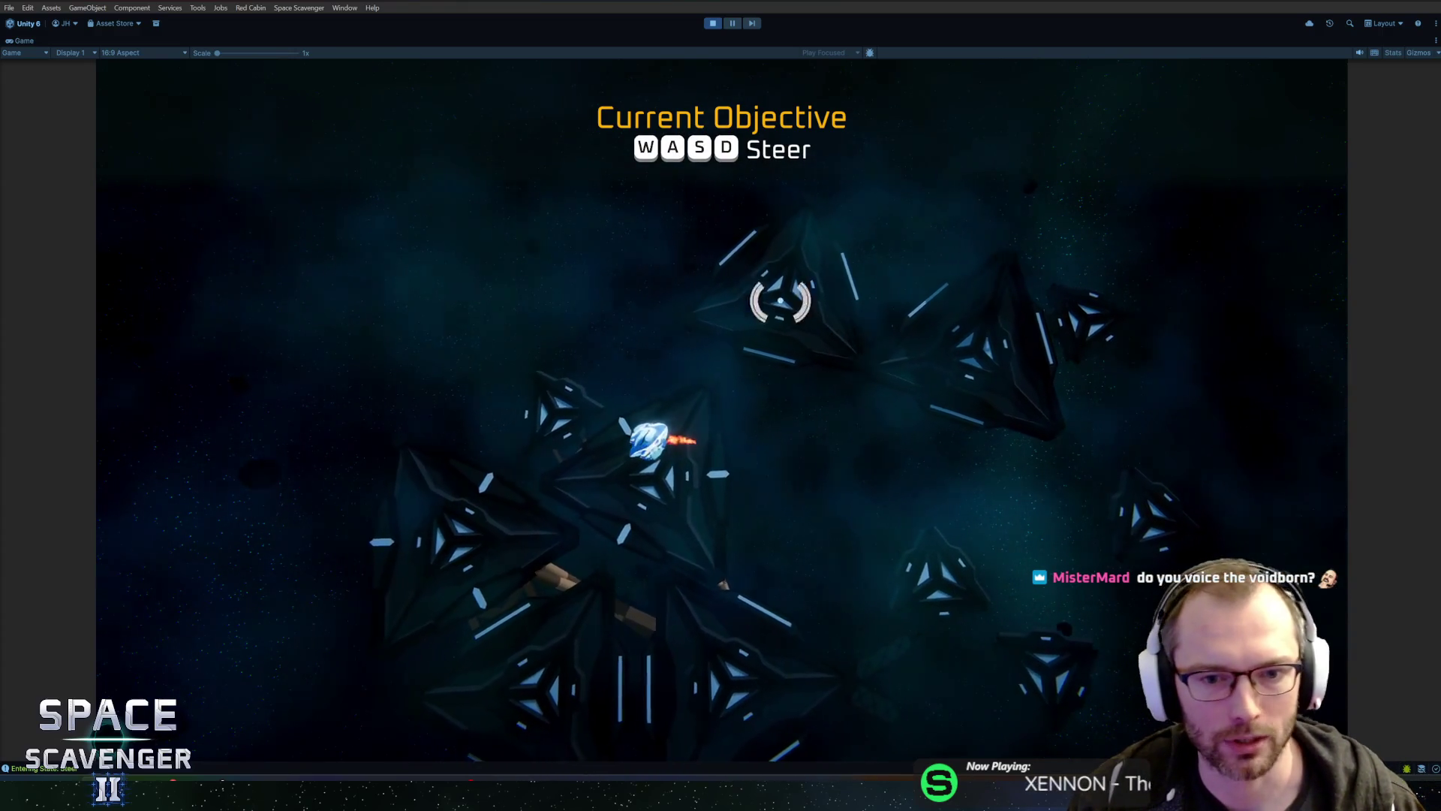
Step: Fly upward with W, stop Play mode with Ctrl+P, and collapse FBX > Other
{"action": "key", "text": "w"}
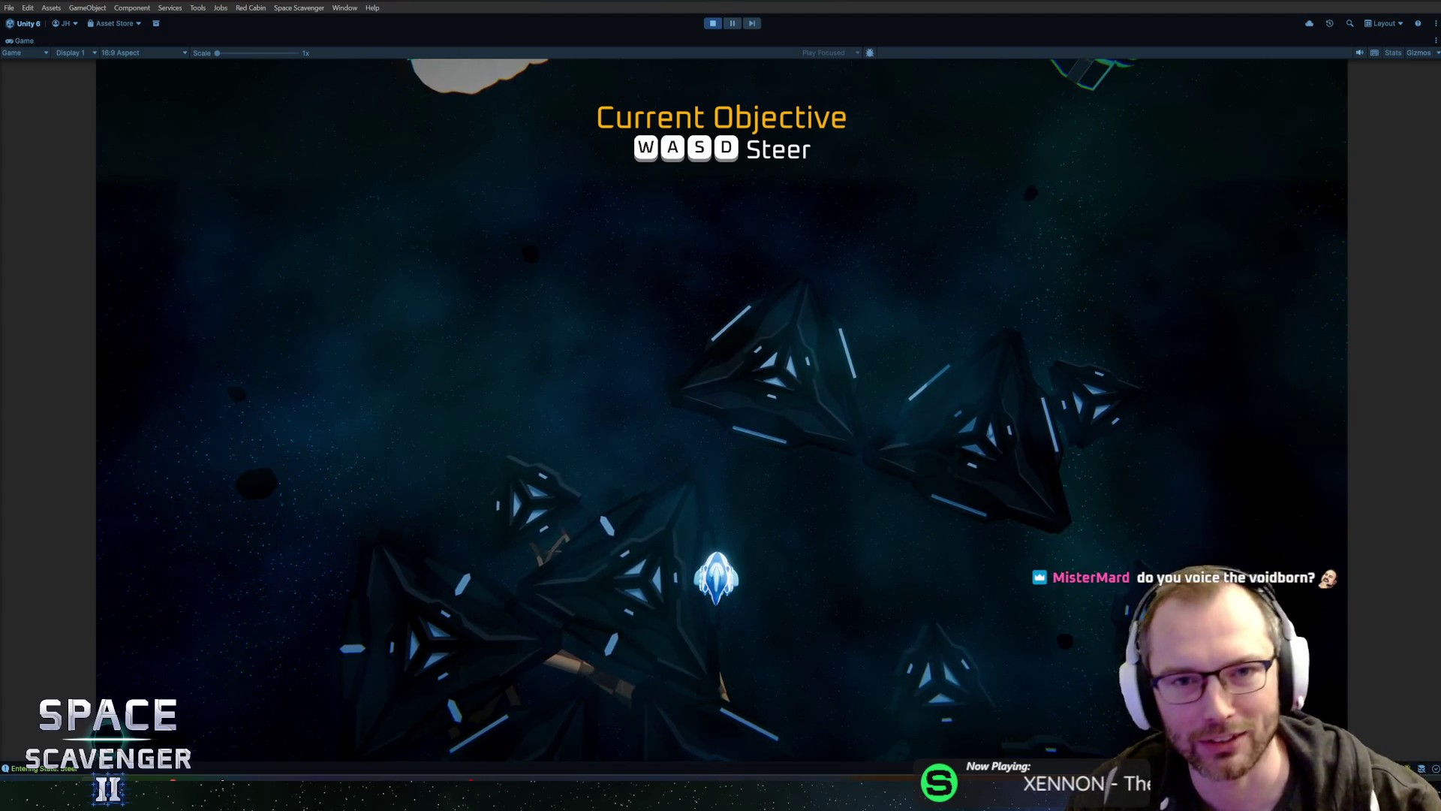
{"action": "key", "text": "ctrl+p"}
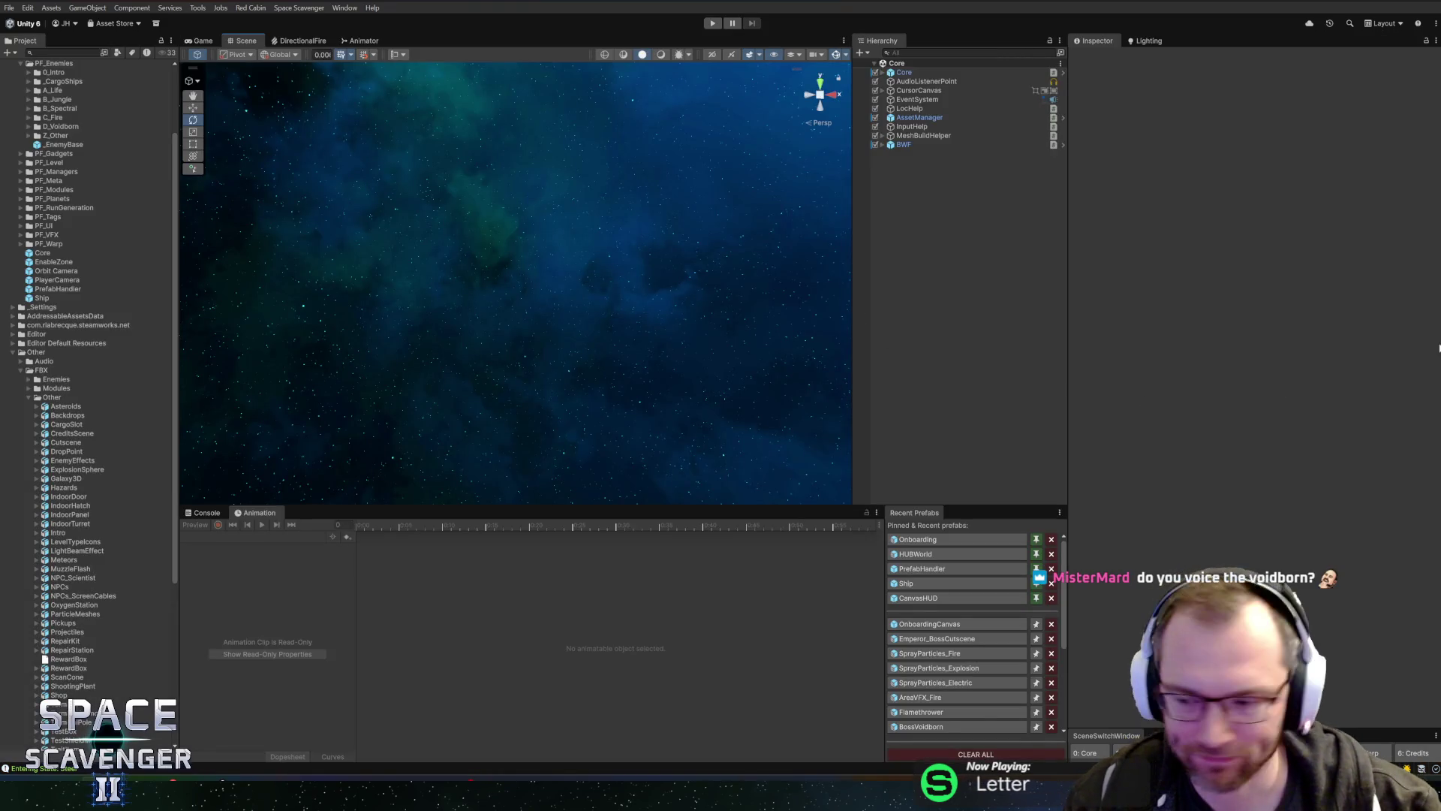
{"action": "left_click", "coordinate": [29, 397]}
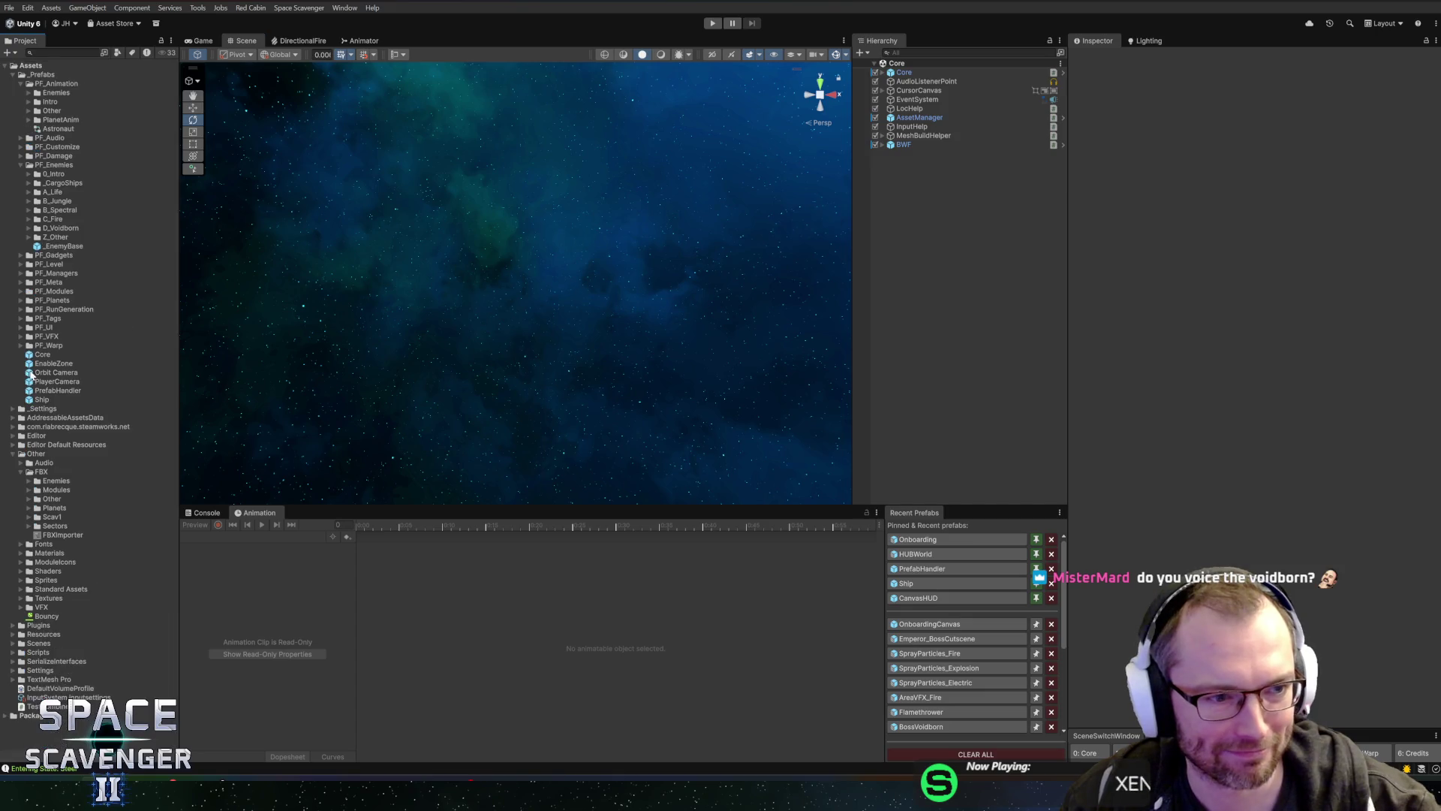